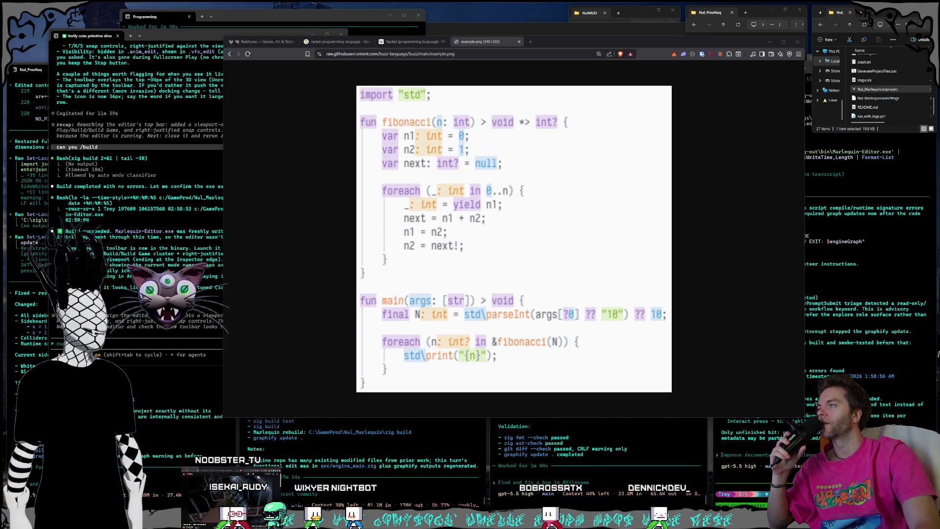
# Step: Nudge the example.png window left and bring the Mastodon Edit Profile window into view above it
pyautogui.moveTo(544, 45); pyautogui.dragTo(534, 49)
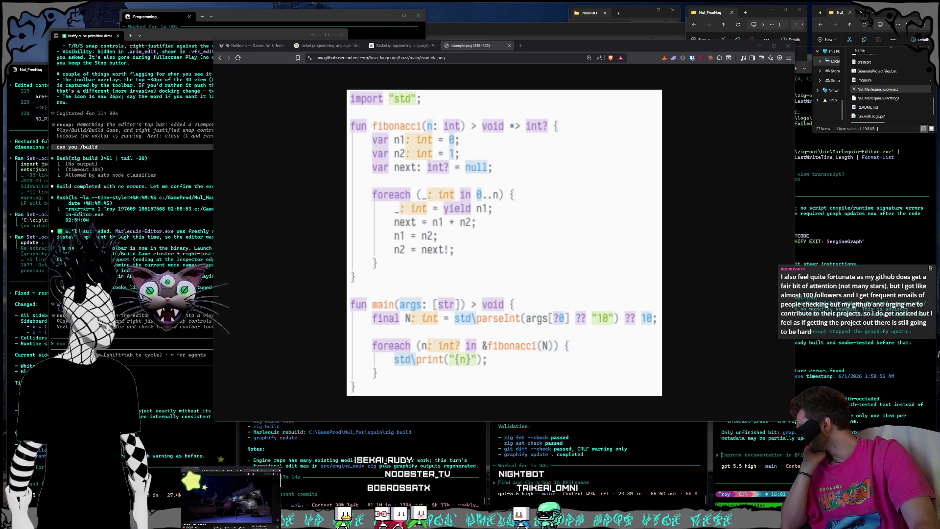
pyautogui.scroll(2, 827, 85)
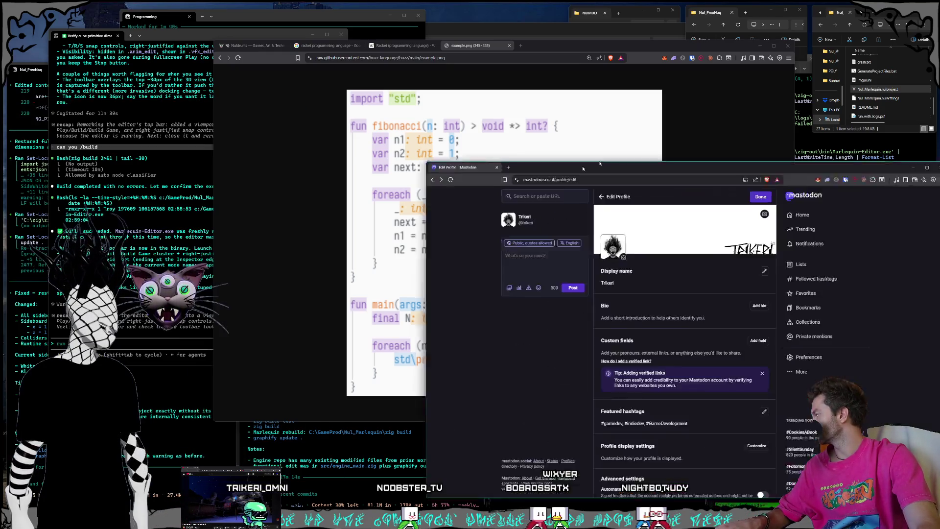
pyautogui.moveTo(577, 147)
pyautogui.mouseDown()
pyautogui.moveTo(474, 93)
pyautogui.moveTo(442, 99)
pyautogui.moveTo(436, 115)
pyautogui.mouseUp()
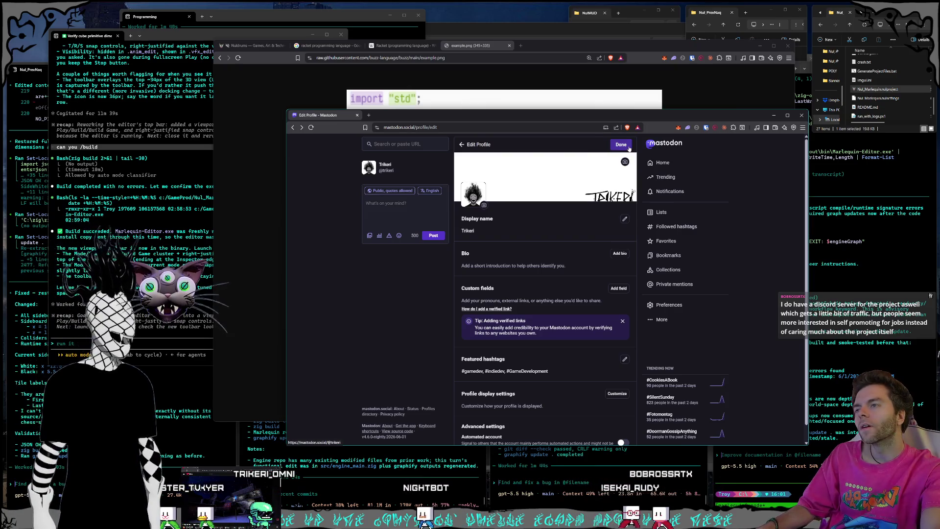
# Step: Finish editing the Mastodon profile and browse the profile directory
pyautogui.click(628, 147)
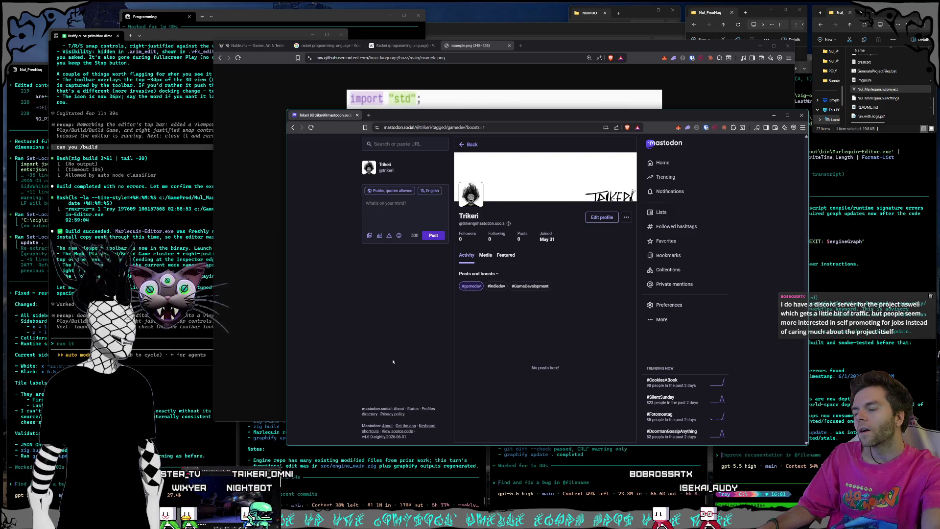
pyautogui.click(372, 414)
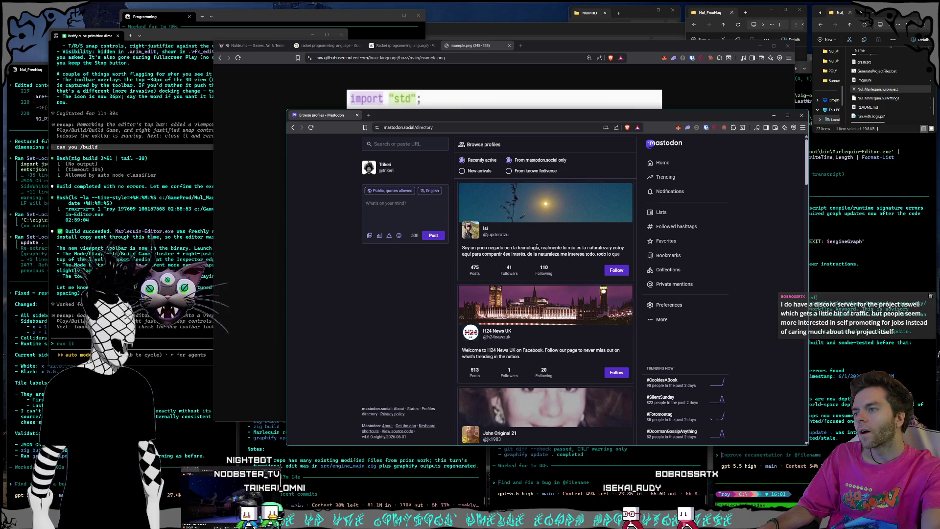
pyautogui.scroll(-2, 537, 247)
pyautogui.scroll(2, 537, 246)
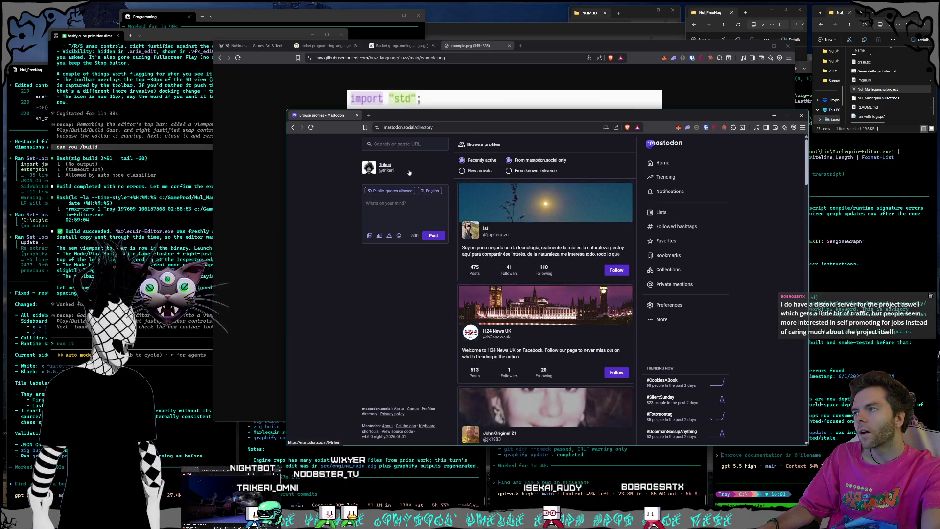
# Step: Try the profile search, dismiss its options, and start a new browser tab
pyautogui.click(412, 144)
pyautogui.click(304, 157)
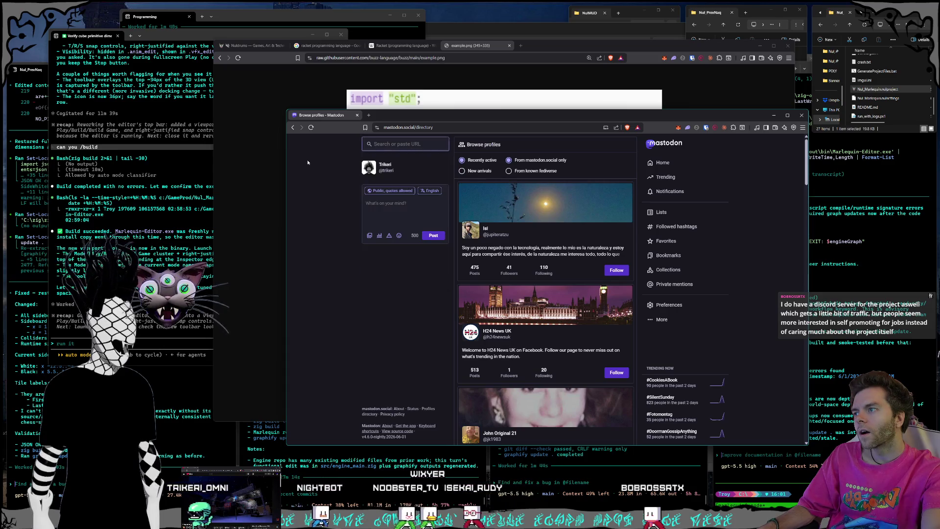
pyautogui.click(368, 115)
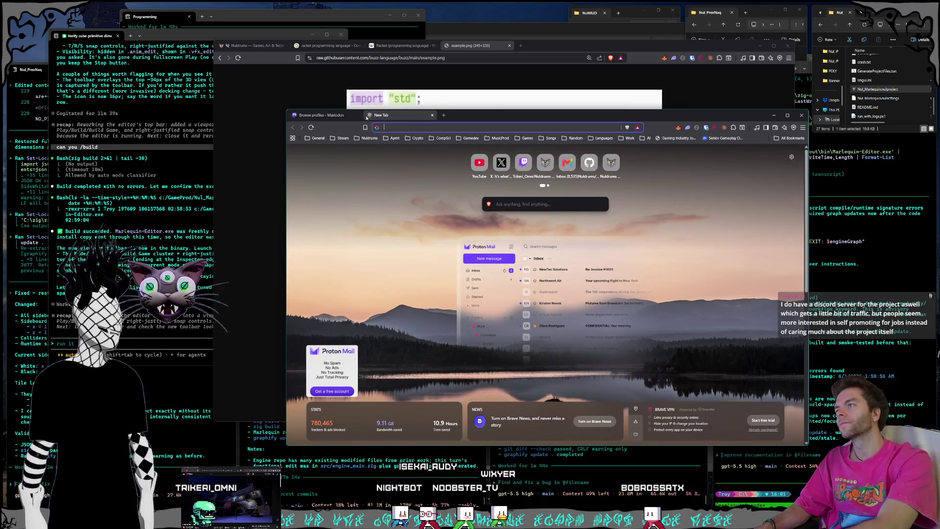
# Step: Search Google for 'mastodon gamedev' and follow the results through to mastodon.gamedev.place
pyautogui.write('mastodon gamedev')
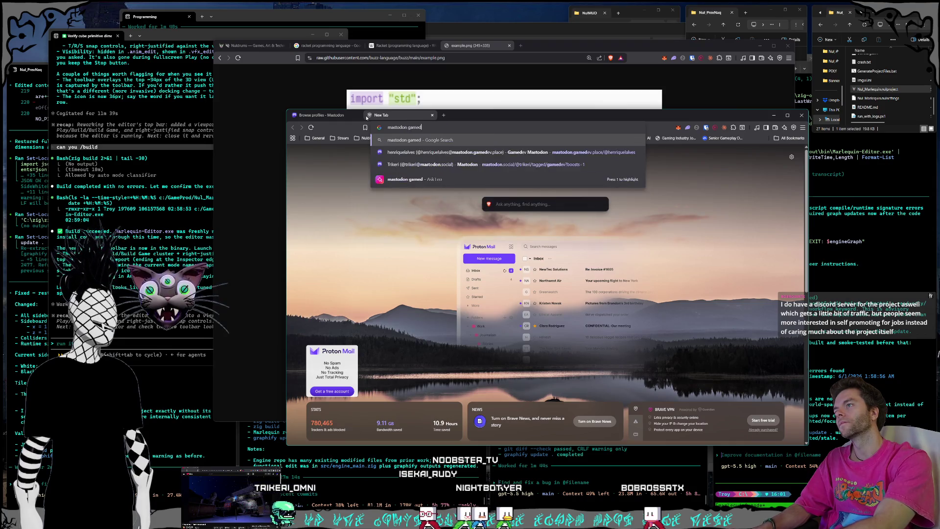
pyautogui.press('Return')
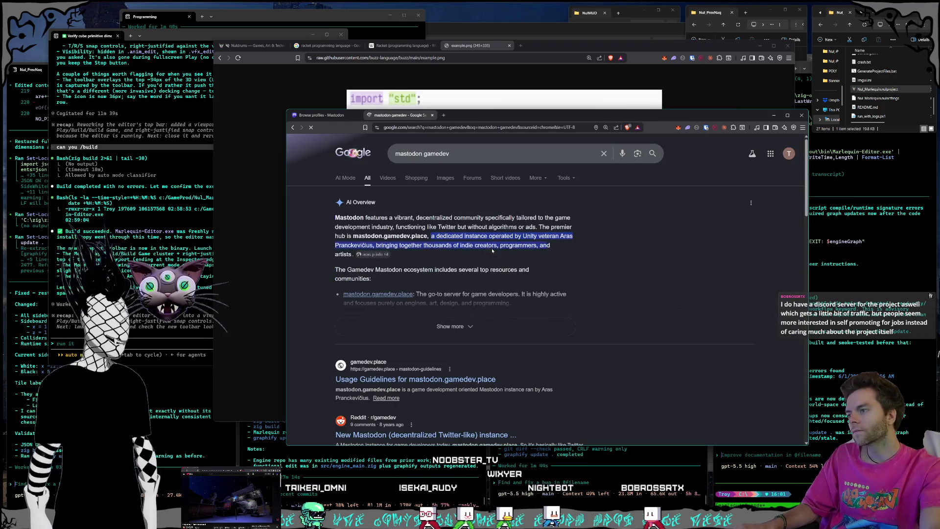
pyautogui.scroll(-1, 479, 259)
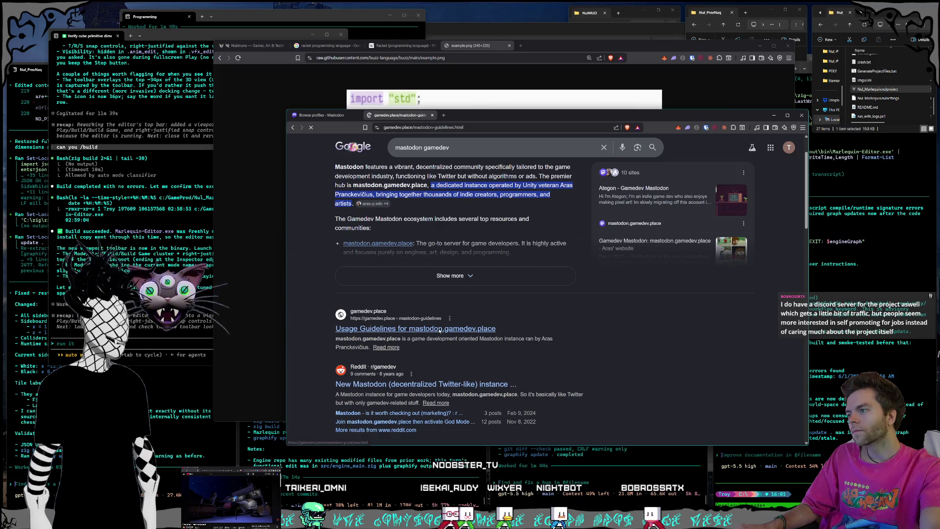
pyautogui.scroll(-1, 508, 237)
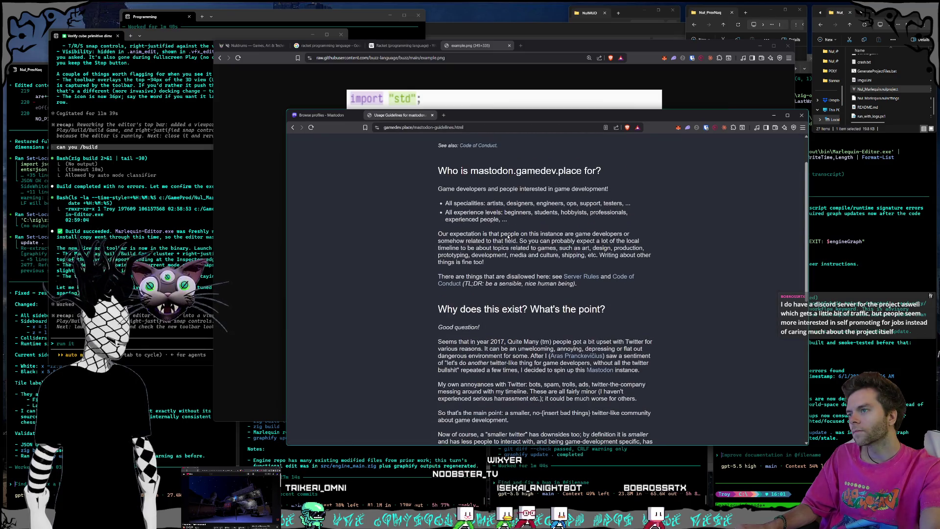
pyautogui.scroll(-6, 500, 380)
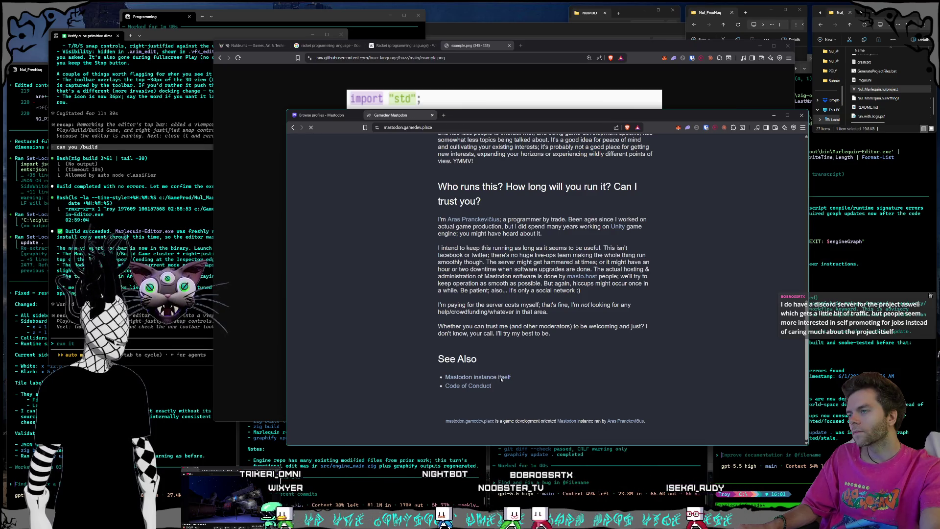
pyautogui.click(500, 378)
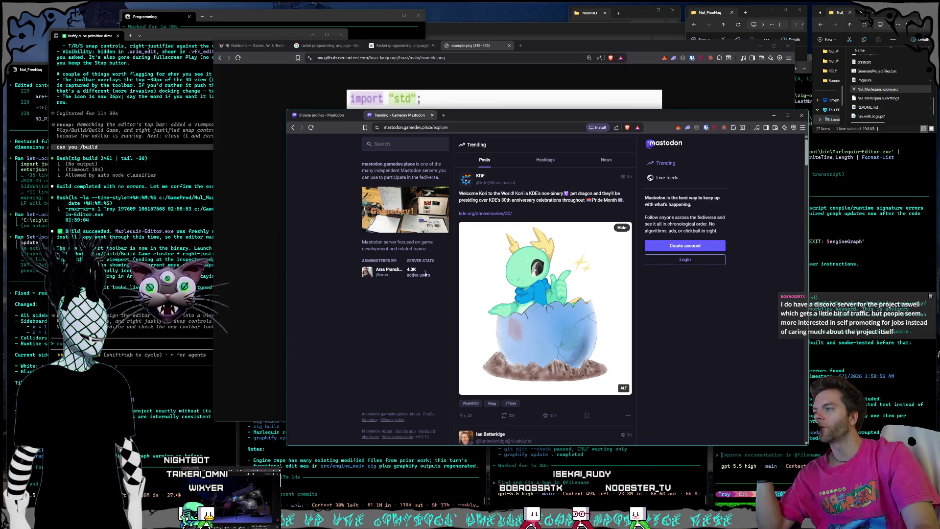
# Step: Scroll through mastodon.gamedev.place's trending posts, then close that tab and the Mastodon window
pyautogui.scroll(-10, 532, 269)
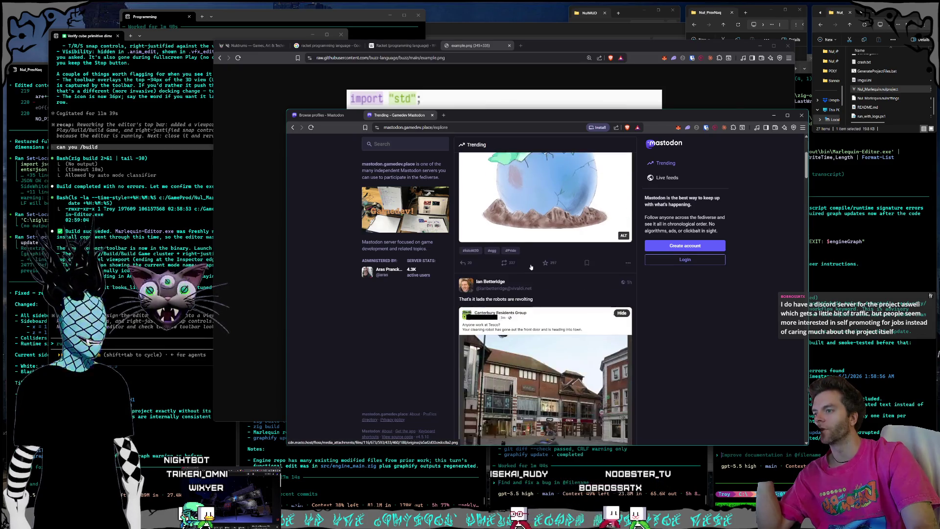
pyautogui.scroll(2, 532, 269)
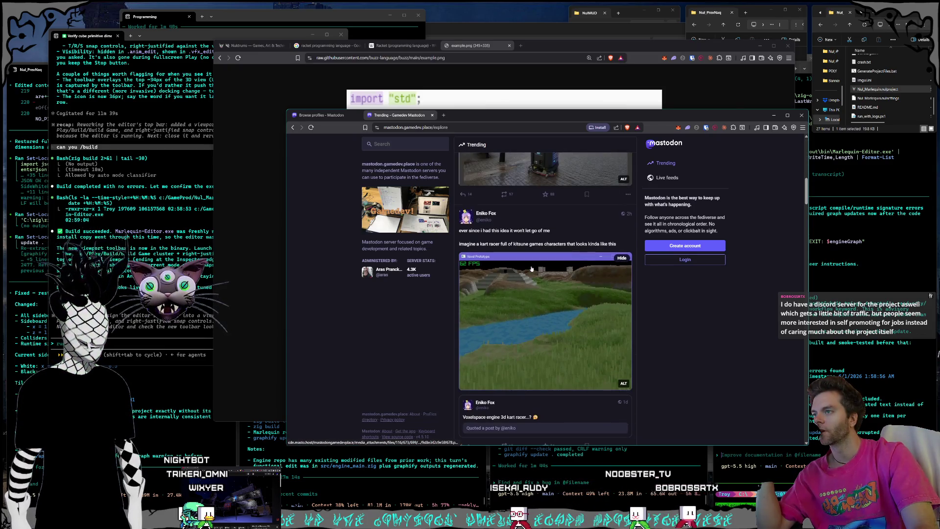
pyautogui.scroll(-10, 532, 268)
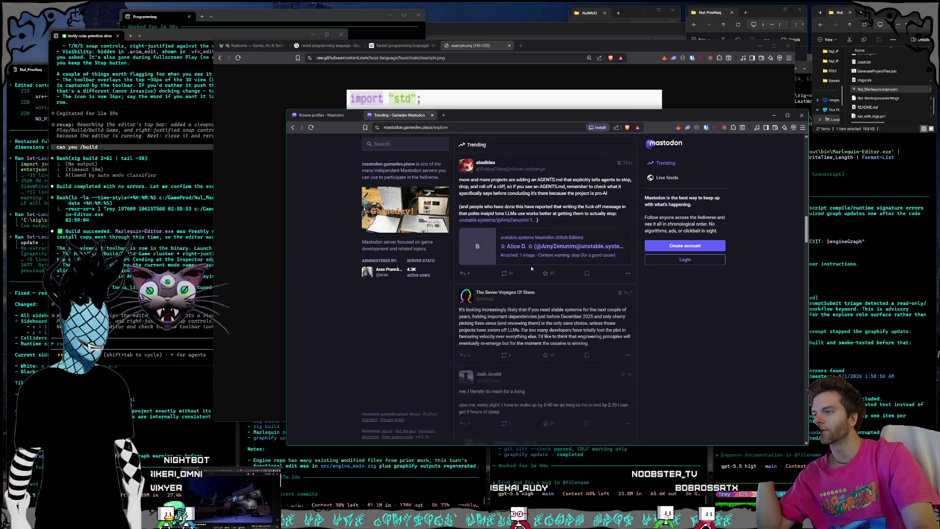
pyautogui.scroll(-15, 528, 270)
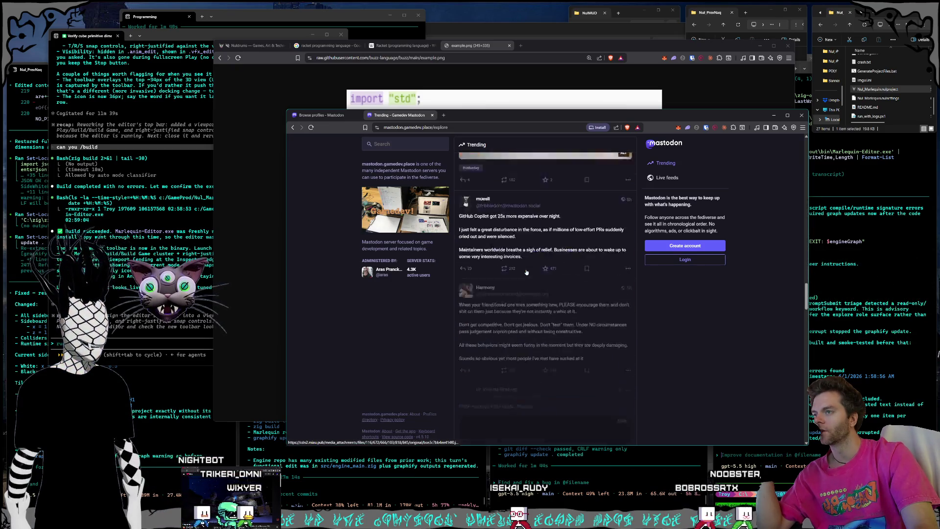
pyautogui.scroll(-10, 521, 272)
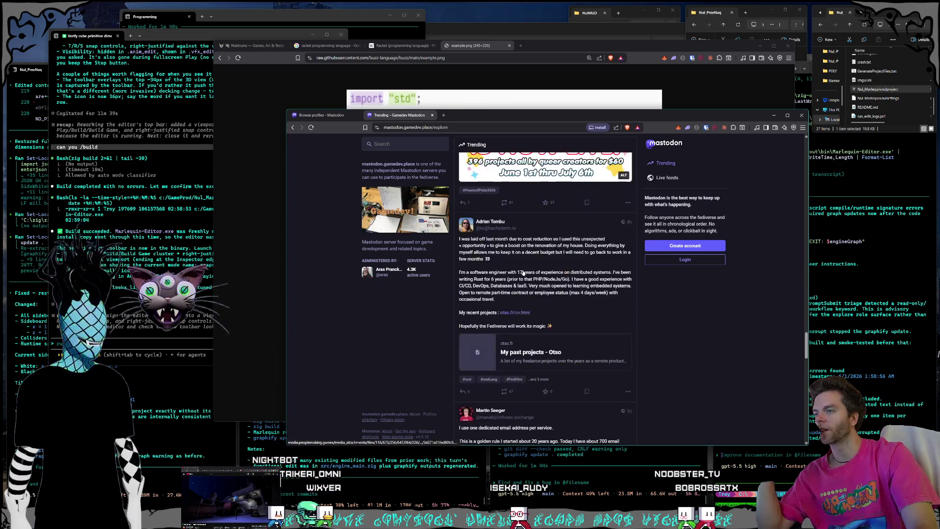
pyautogui.scroll(-5, 515, 272)
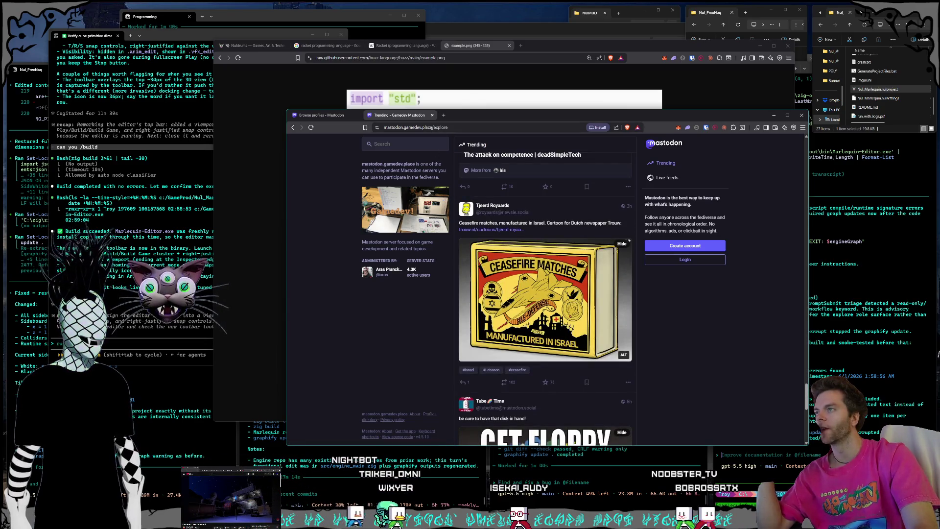
pyautogui.click(432, 115)
pyautogui.hotkey('ctrl', 'w')
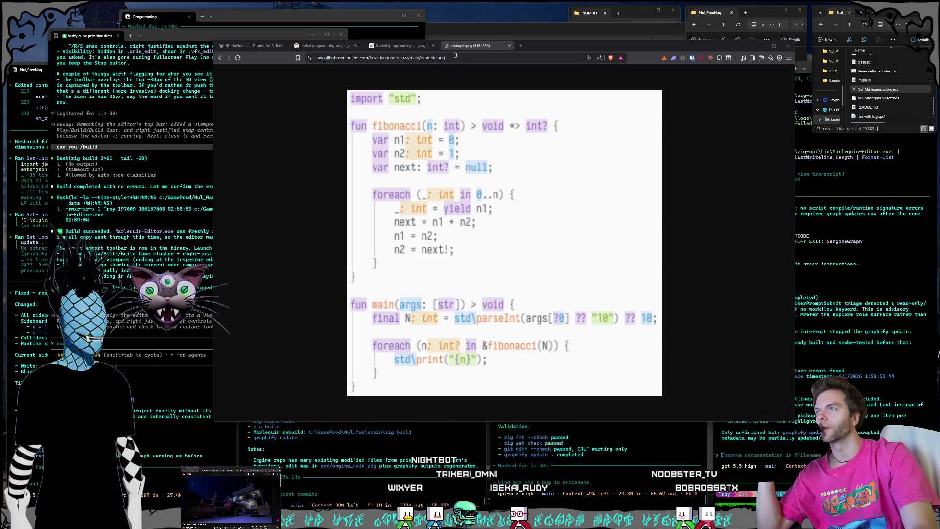
# Step: Close the example.png tab, both Racket tabs, and the Nuldrums tab and its window
pyautogui.click(510, 45)
pyautogui.hotkey('ctrl', 'w')
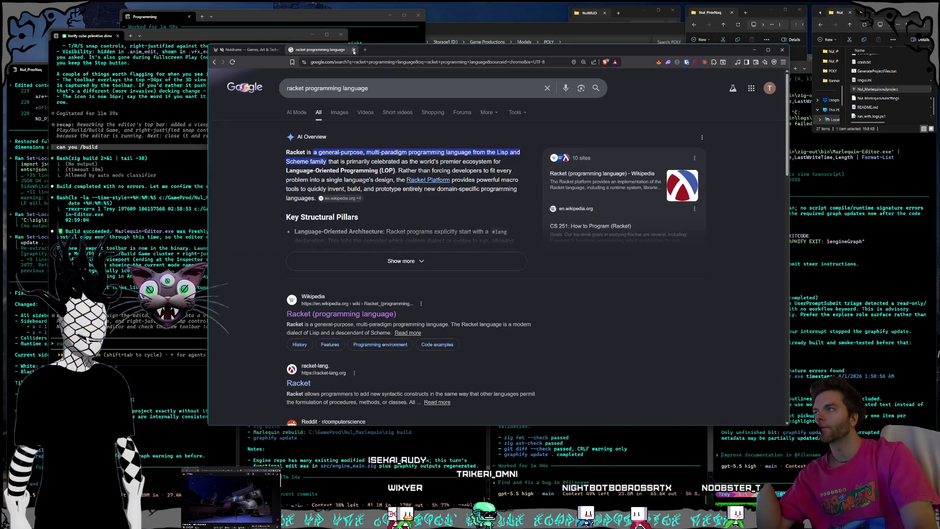
pyautogui.hotkey('ctrl', 'w')
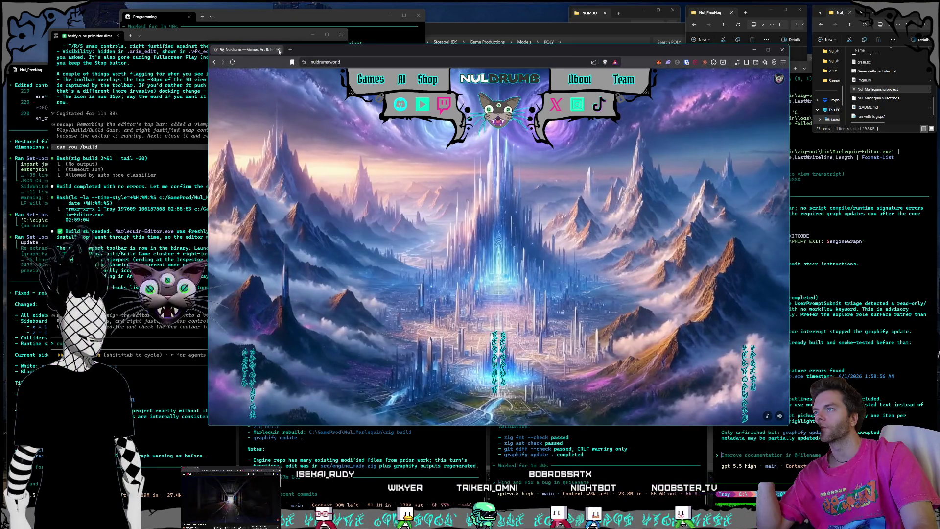
pyautogui.click(278, 50)
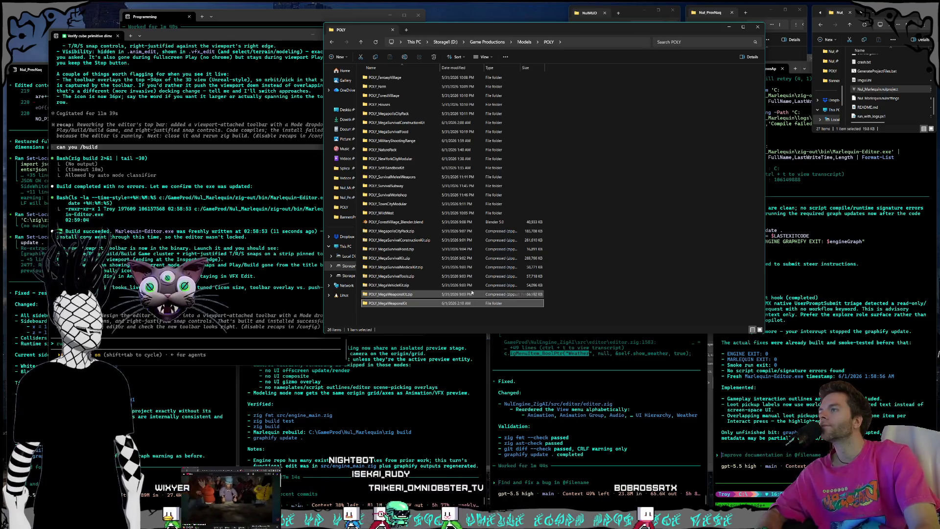
# Step: Delete POLY_MegaWeaponsKit.zip, then select POLY_MegaVehicleKit.zip and press Delete
pyautogui.click(403, 296)
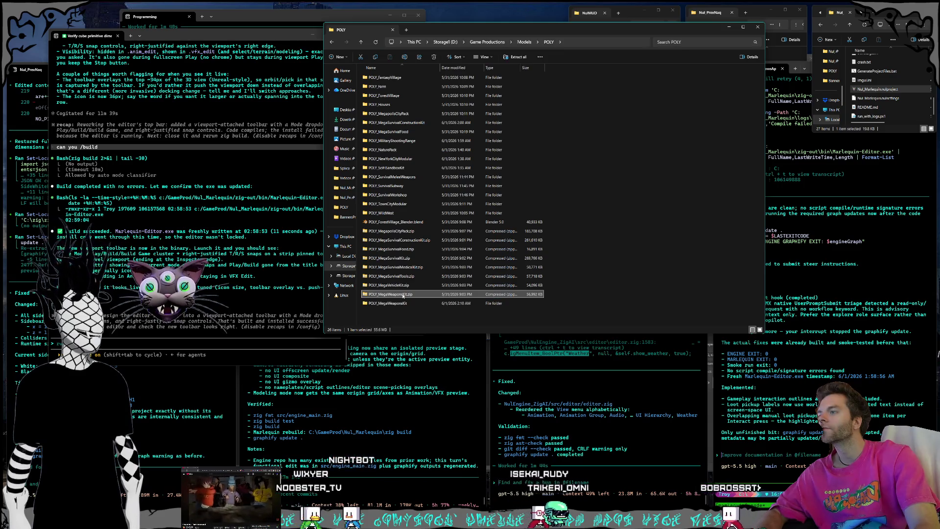
pyautogui.press('Delete')
pyautogui.click(401, 285)
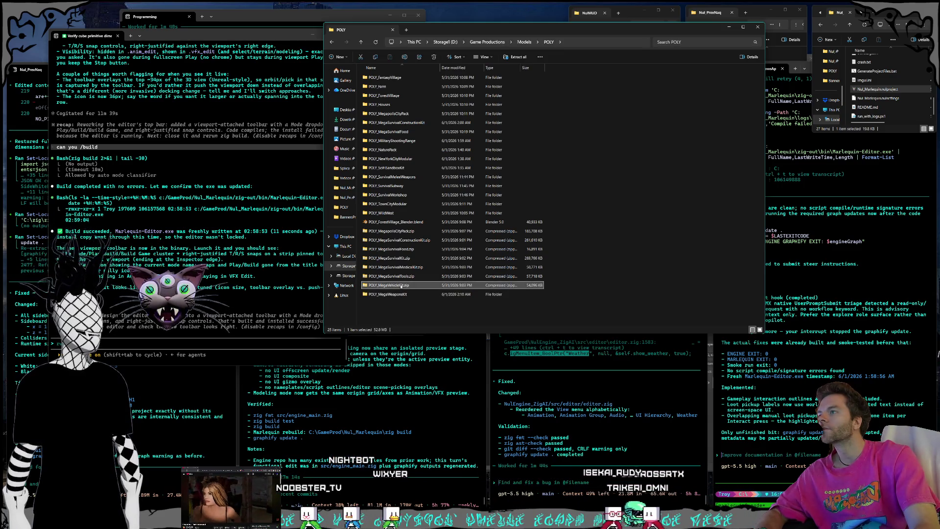
pyautogui.press('Delete')
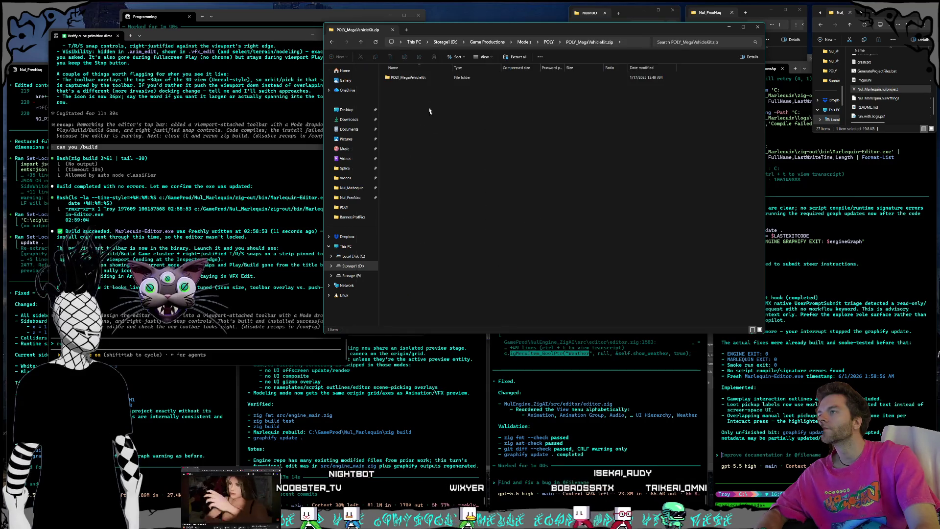
# Step: Open, then dismiss, the actions menu for the folder inside the archive, and return to POLY
pyautogui.rightClick(422, 78)
pyautogui.click(463, 112)
pyautogui.hotkey('alt', 'Left')
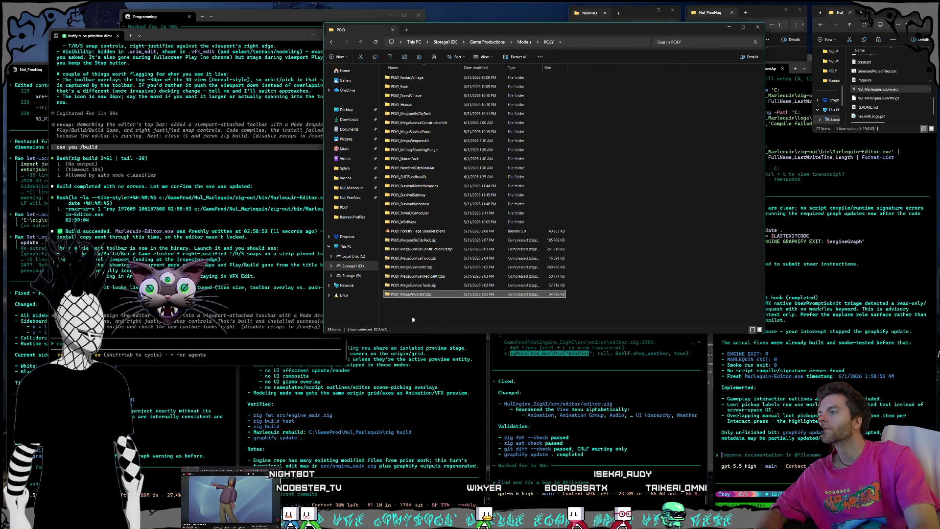
pyautogui.rightClick(411, 321)
pyautogui.click(449, 325)
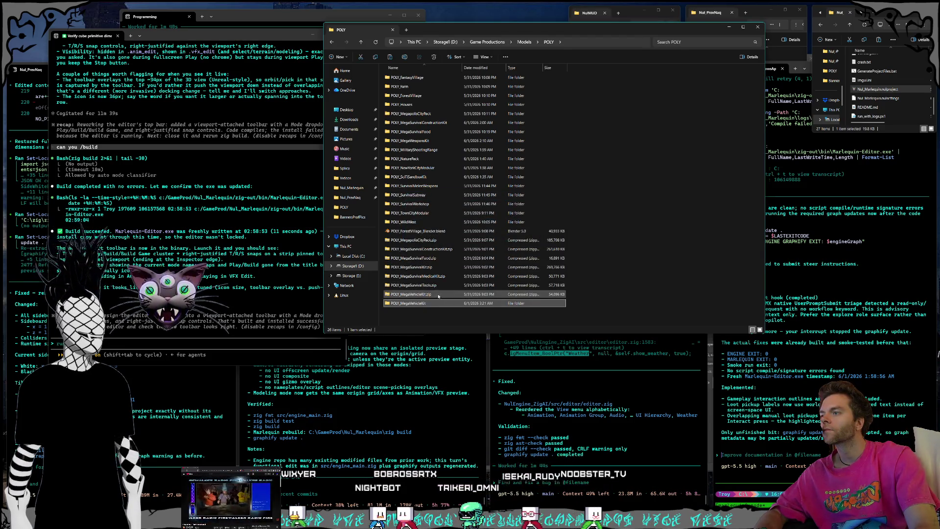
# Step: Delete POLY_MegaVehicleKit.zip, then use the zipped folder's actions menu and go back up to POLY
pyautogui.click(433, 294)
pyautogui.press('Delete')
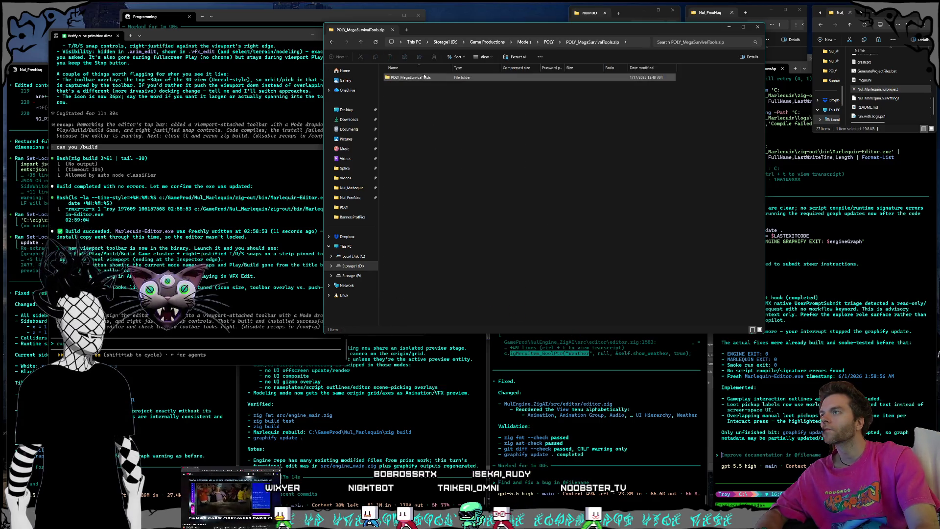
pyautogui.rightClick(421, 77)
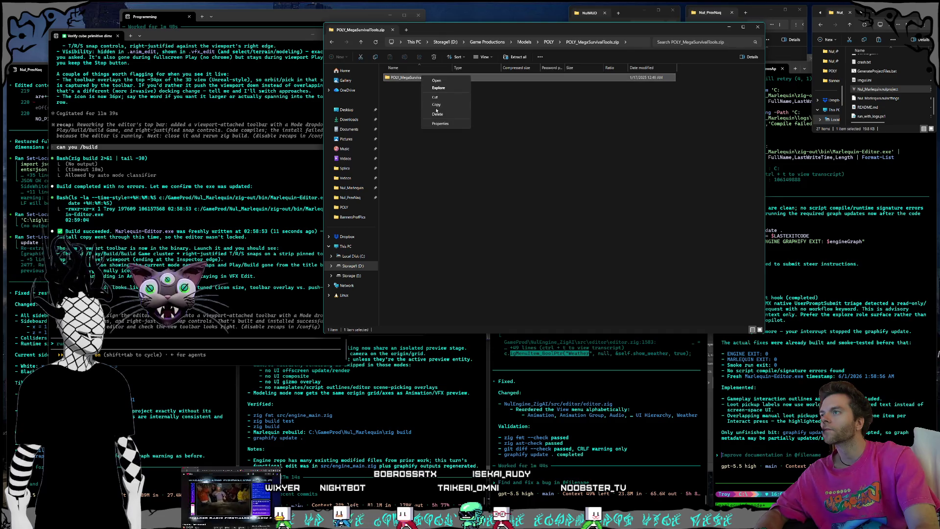
pyautogui.click(361, 43)
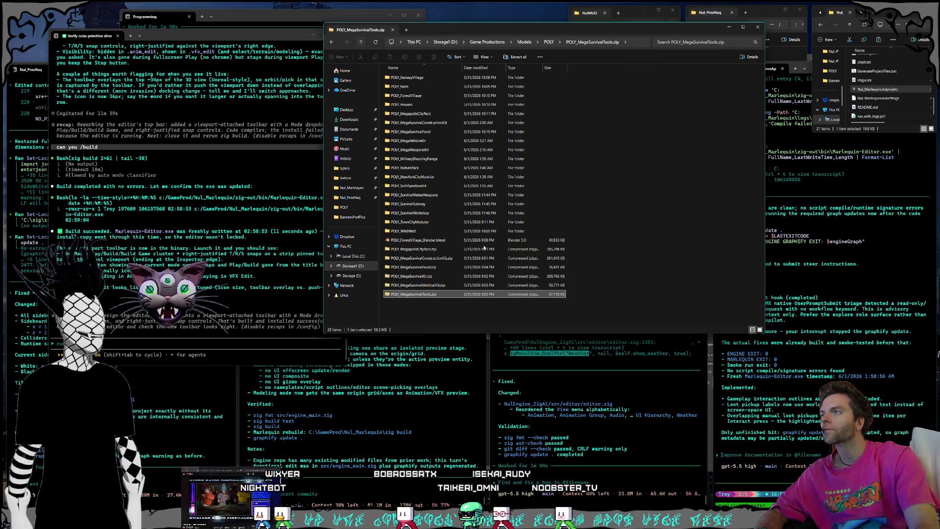
pyautogui.rightClick(436, 315)
# Step: Paste the POLY_MegaSurvivalTools folder into POLY and refocus File Explorer
pyautogui.press('Escape')
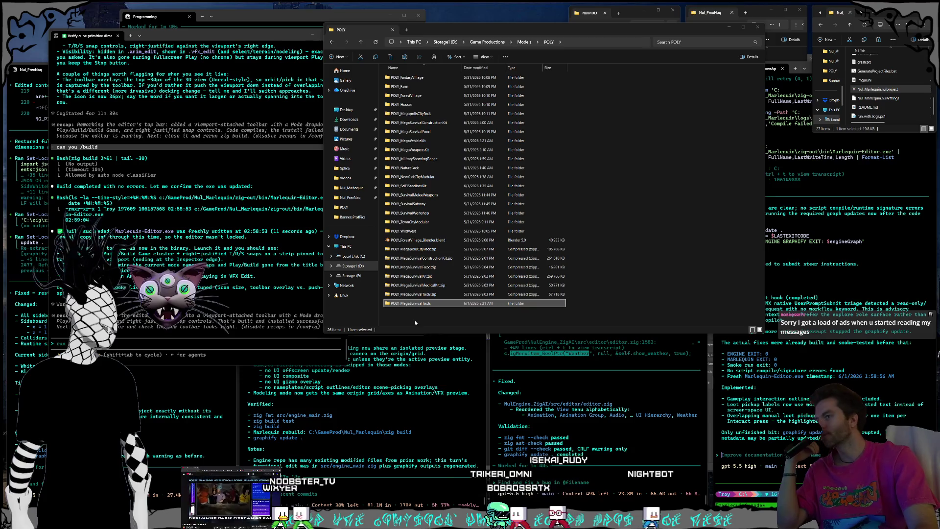
pyautogui.click(493, 325)
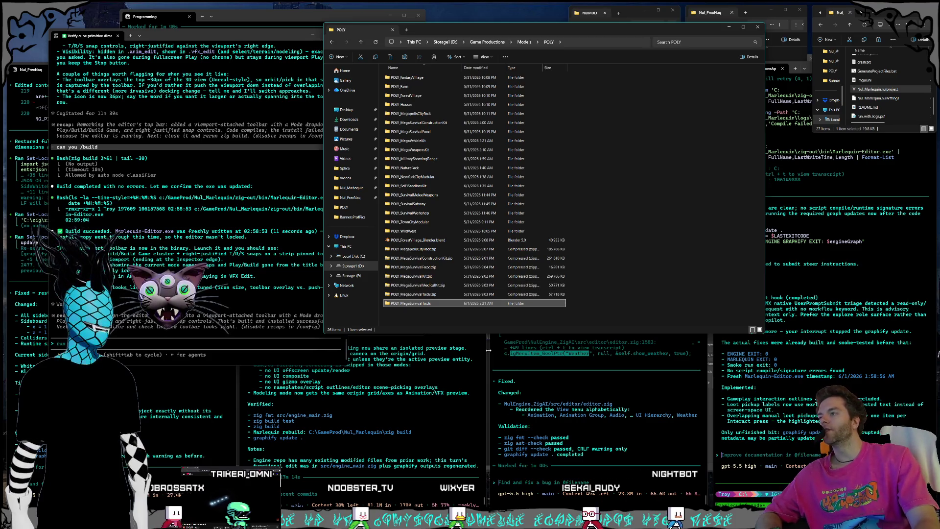
# Step: Look inside POLY_MegaSurvivalTools.zip and POLY_MegaSurvivalMedicalKit.zip, returning to the POLY folder
pyautogui.click(437, 296)
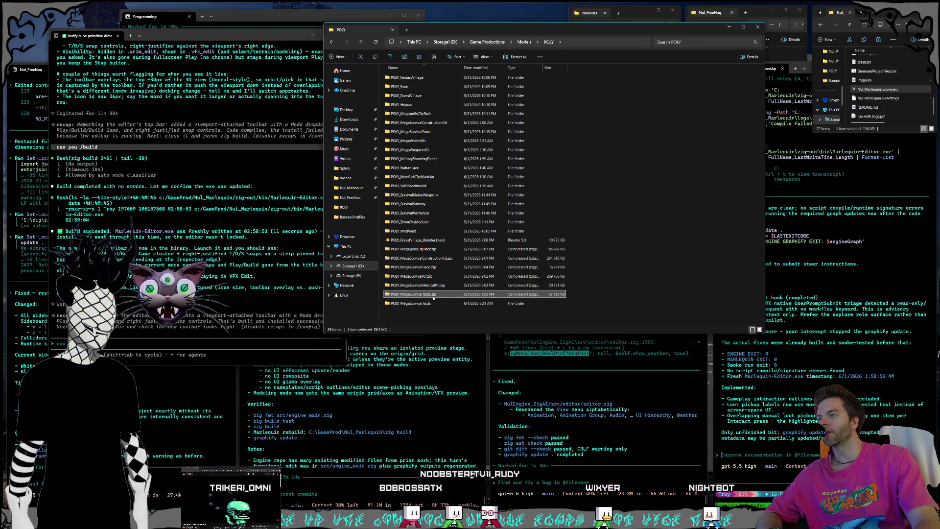
pyautogui.doubleClick(433, 296)
pyautogui.click(332, 41)
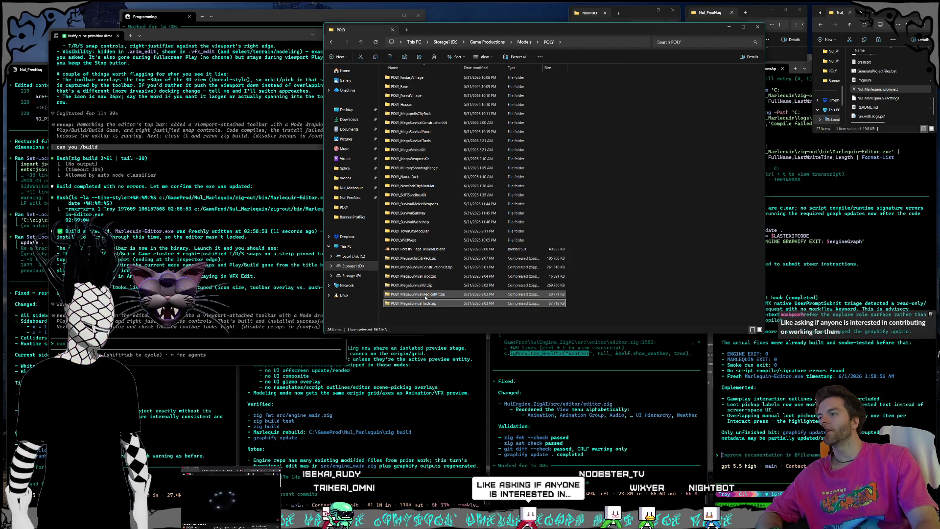
pyautogui.click(431, 294)
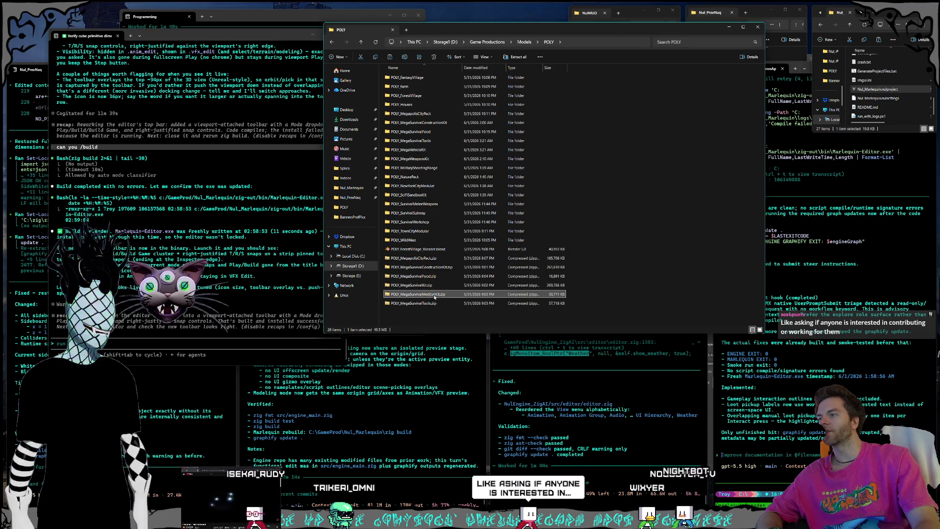
pyautogui.doubleClick(448, 295)
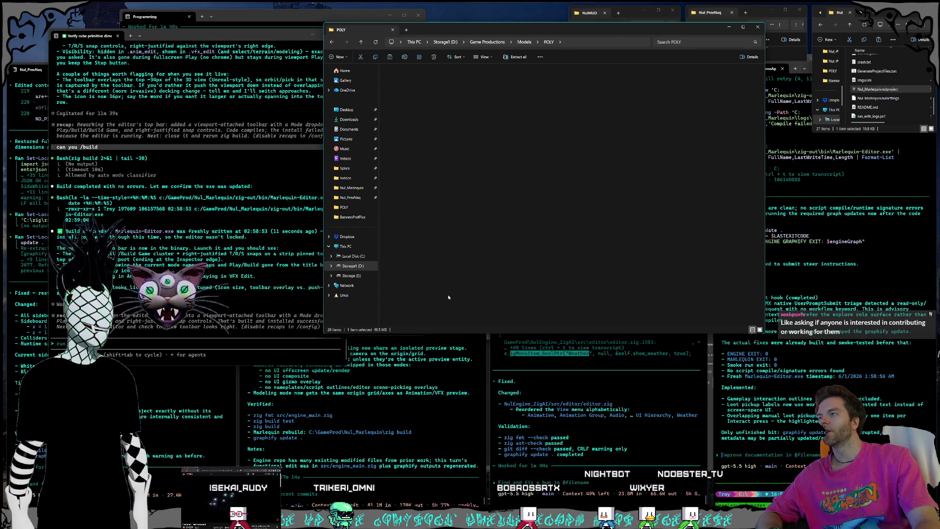
pyautogui.click(362, 42)
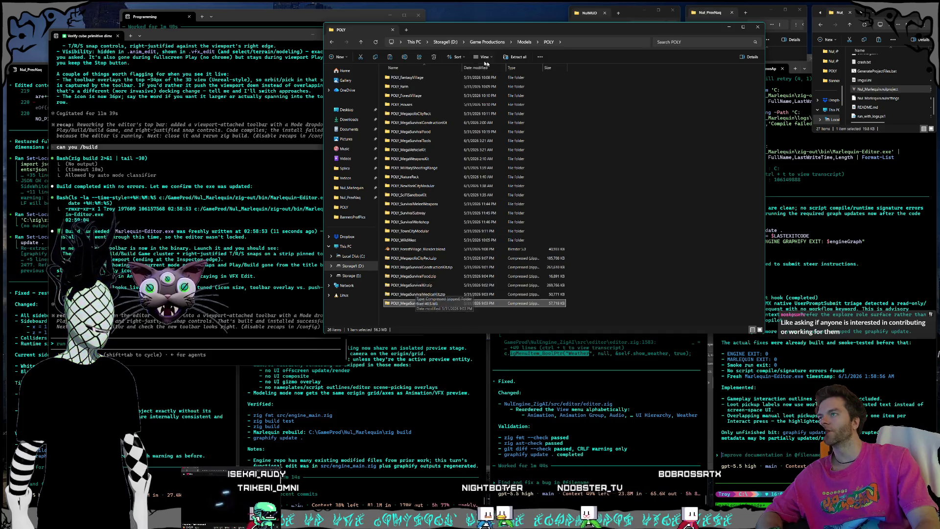
pyautogui.click(361, 43)
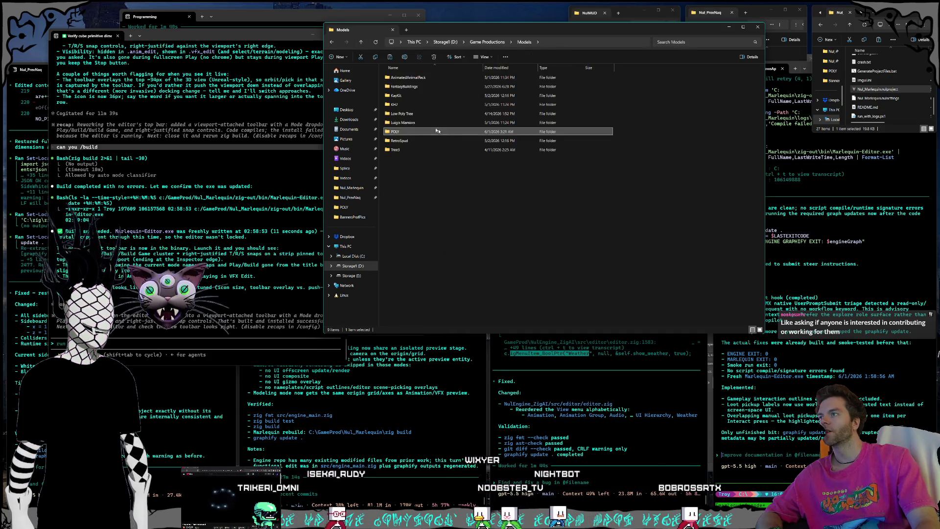
pyautogui.click(420, 304)
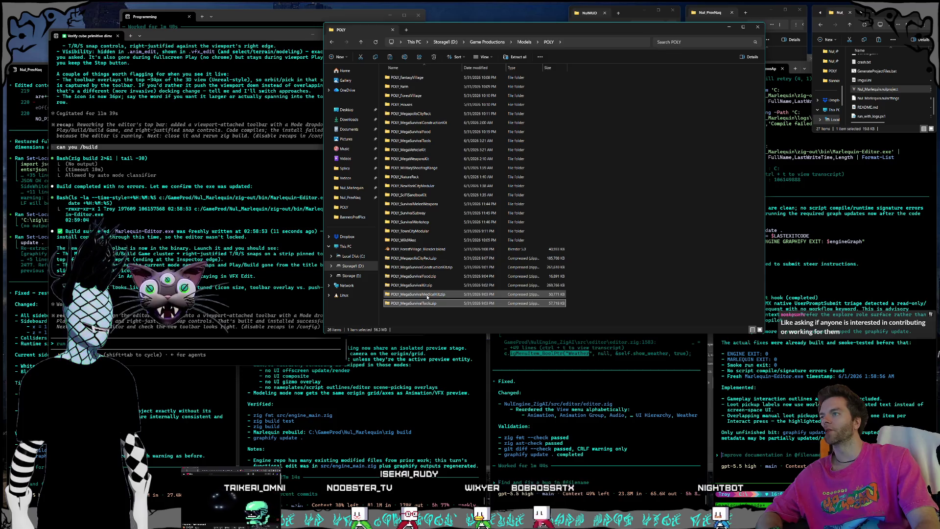
# Step: Copy the POLY_MegaSurvivalMedicalKit folder out of its zip and paste it into POLY
pyautogui.click(424, 303)
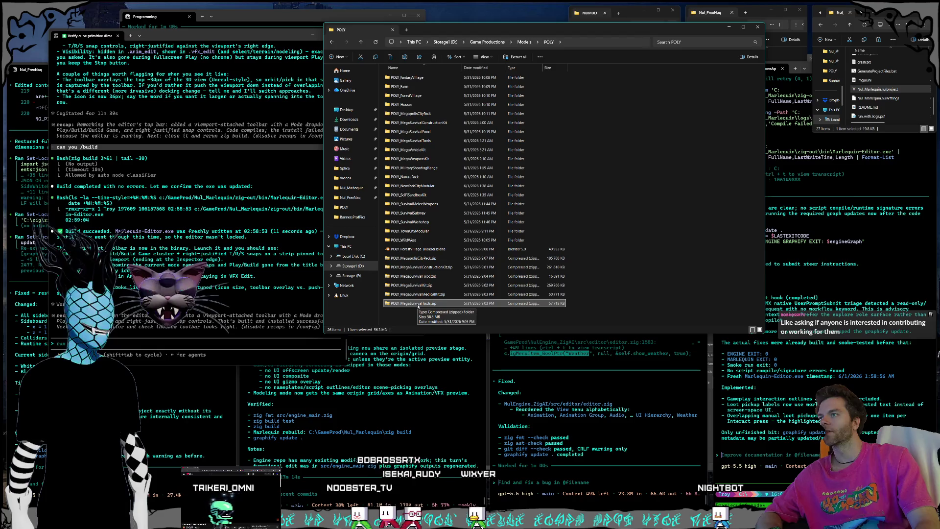
pyautogui.doubleClick(416, 294)
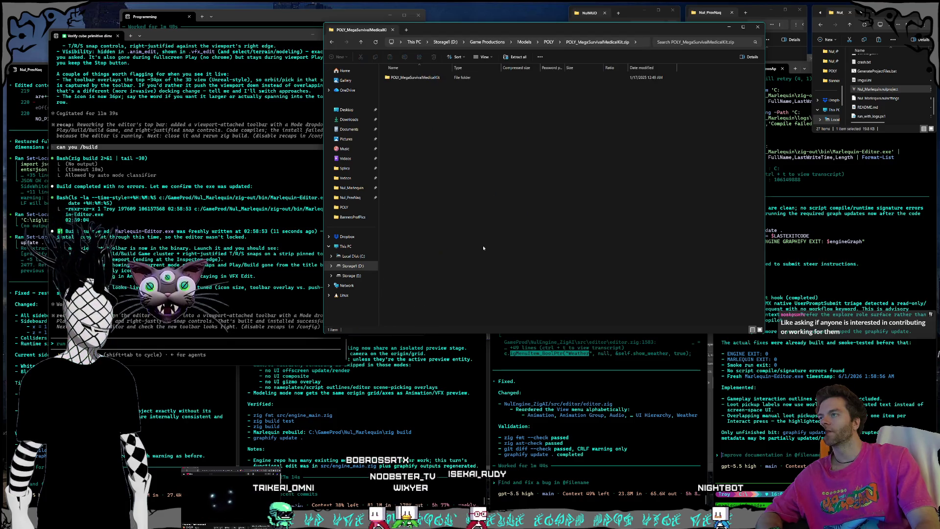
pyautogui.rightClick(421, 79)
pyautogui.click(407, 113)
pyautogui.click(397, 98)
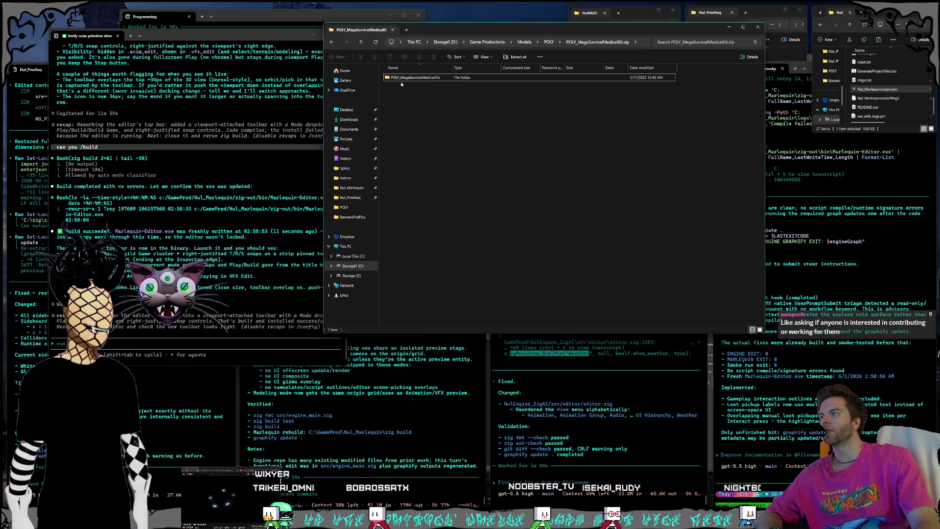
pyautogui.click(363, 44)
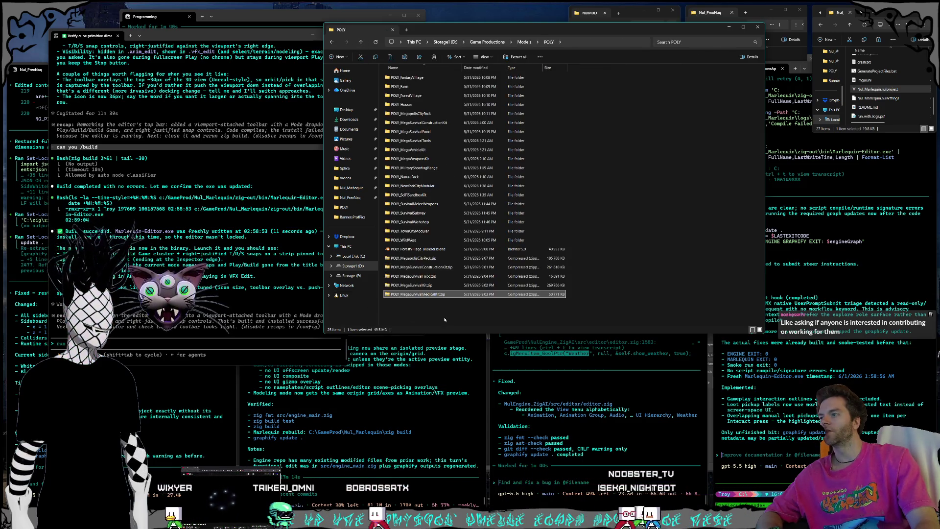
pyautogui.rightClick(425, 316)
pyautogui.press('Escape')
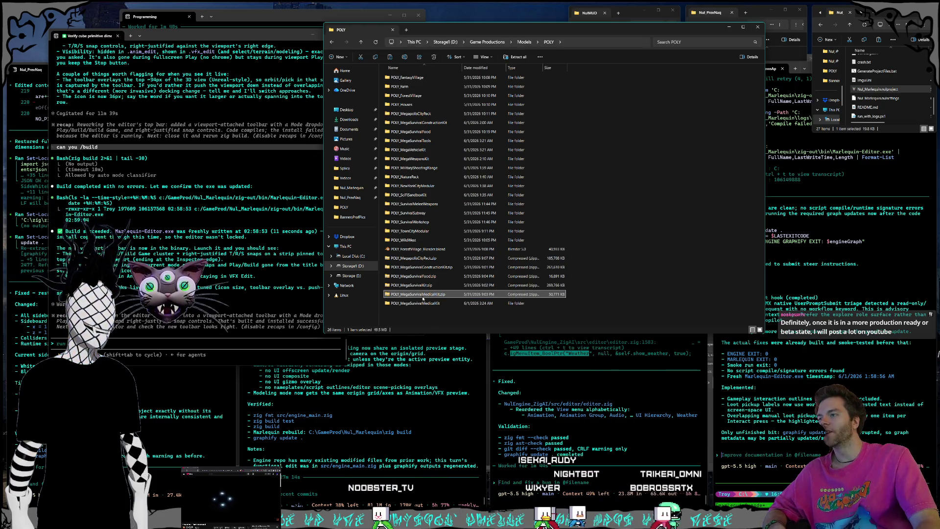
pyautogui.click(443, 286)
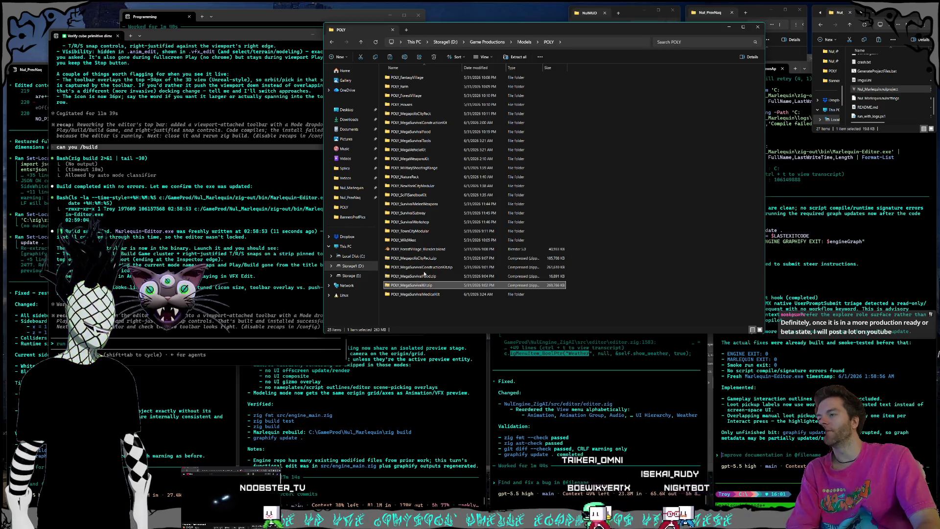
# Step: Copy the POLY_MegaSurvivalKit folder out of its zip and paste it into the POLY folder
pyautogui.click(438, 286)
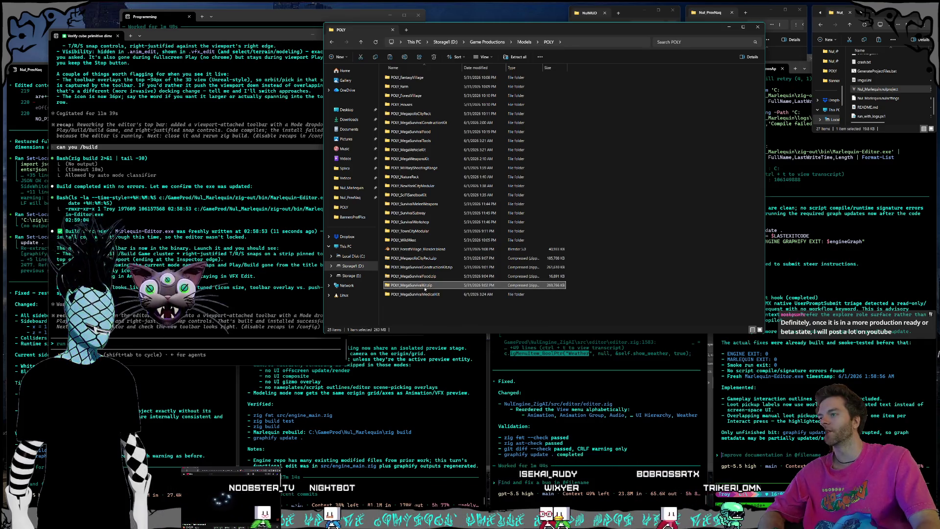
pyautogui.doubleClick(424, 285)
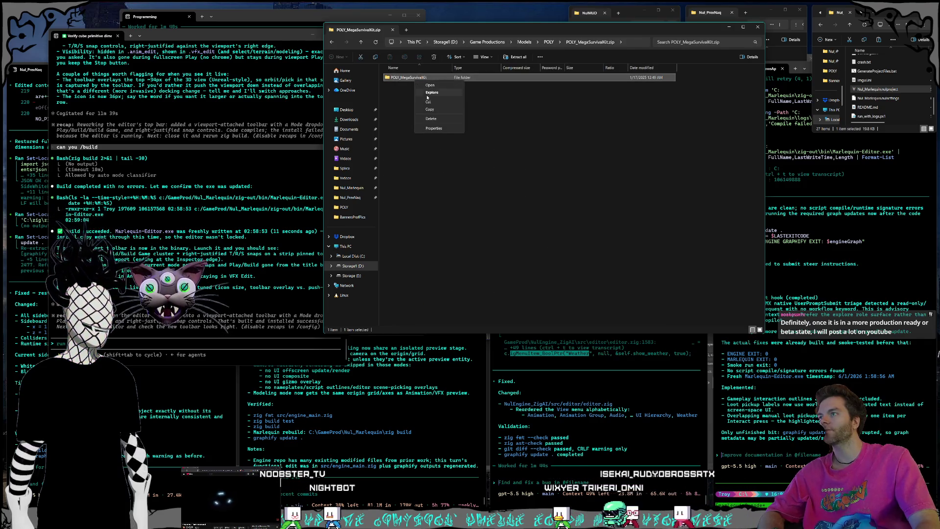
pyautogui.click(528, 207)
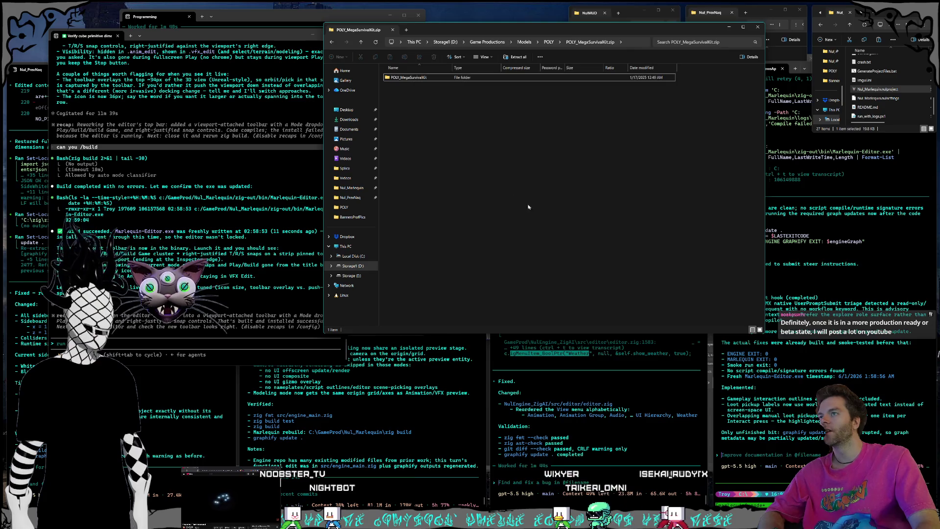
pyautogui.click(361, 42)
pyautogui.rightClick(419, 311)
pyautogui.click(432, 325)
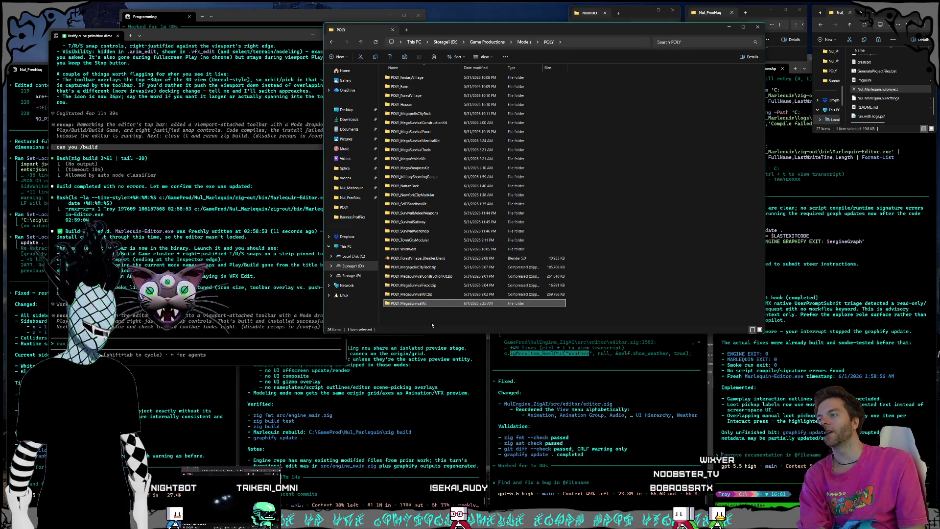
# Step: Delete POLY_MegaSurvivalKit.zip and paste the POLY_MegaSurvivalFood folder from its zip into POLY
pyautogui.click(430, 297)
pyautogui.press('Delete')
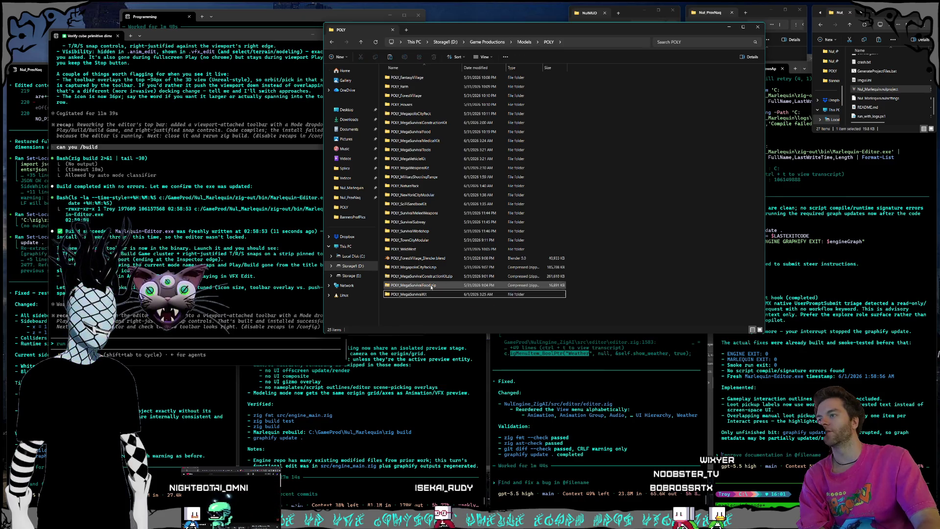
pyautogui.doubleClick(416, 287)
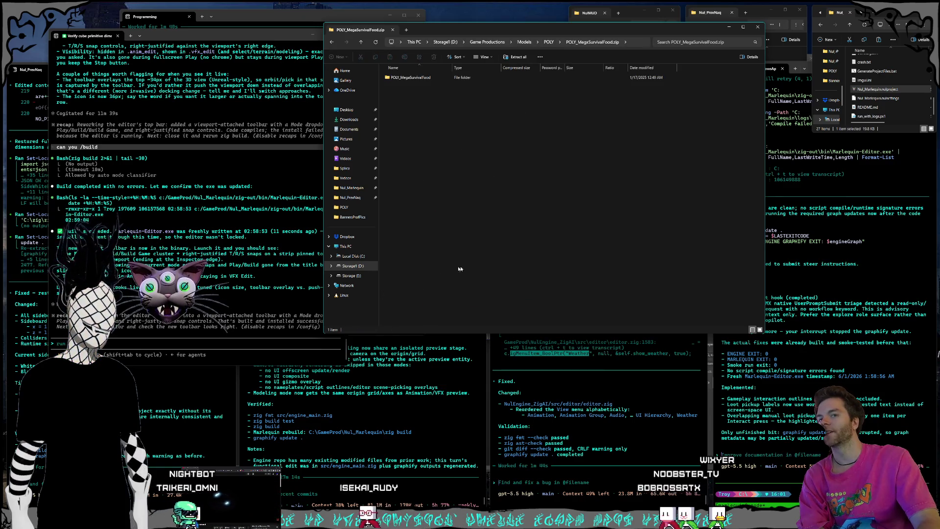
pyautogui.rightClick(424, 78)
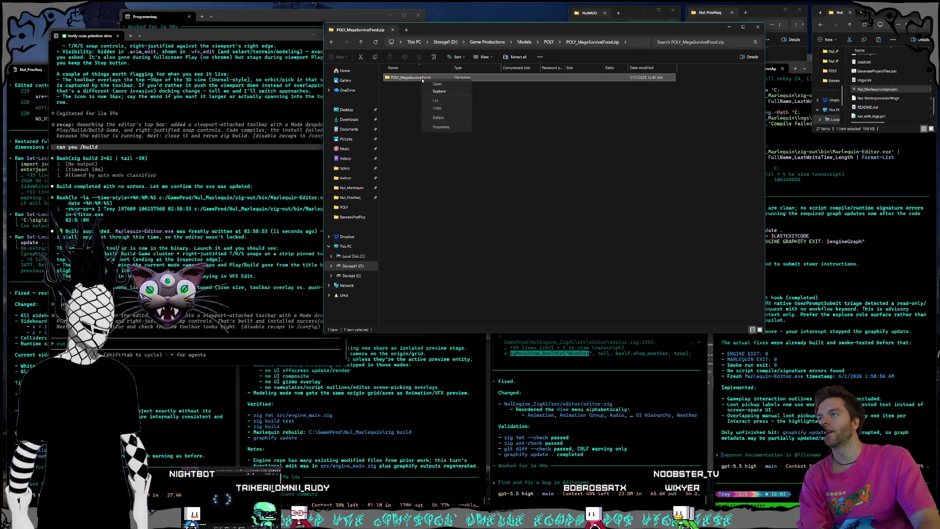
pyautogui.click(522, 217)
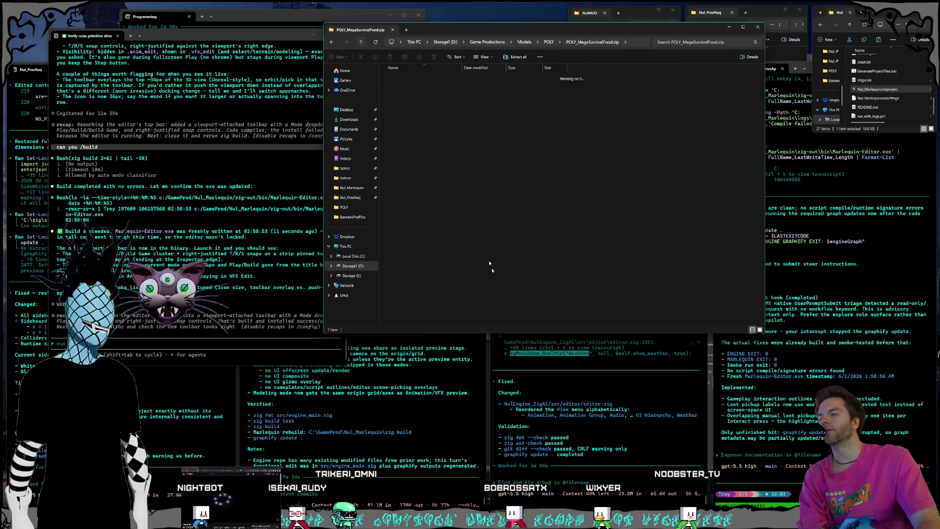
pyautogui.hotkey('alt', 'Left')
pyautogui.rightClick(421, 309)
pyautogui.press('Escape')
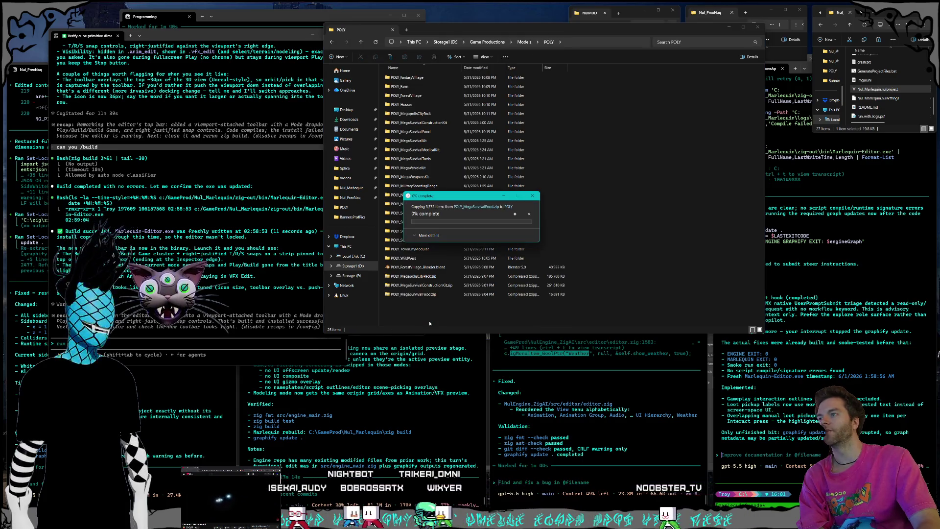
# Step: Move the copy progress window to the top-left, clear of the folder listing
pyautogui.moveTo(447, 195)
pyautogui.mouseDown()
pyautogui.moveTo(521, 187)
pyautogui.moveTo(607, 133)
pyautogui.mouseUp()
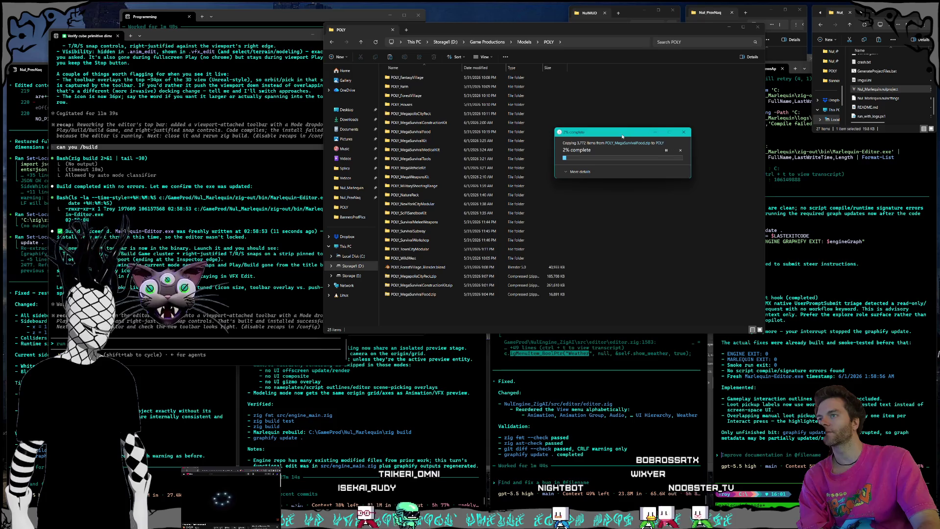
pyautogui.moveTo(622, 136)
pyautogui.mouseDown()
pyautogui.moveTo(378, 54)
pyautogui.moveTo(186, 15)
pyautogui.moveTo(149, 27)
pyautogui.mouseUp()
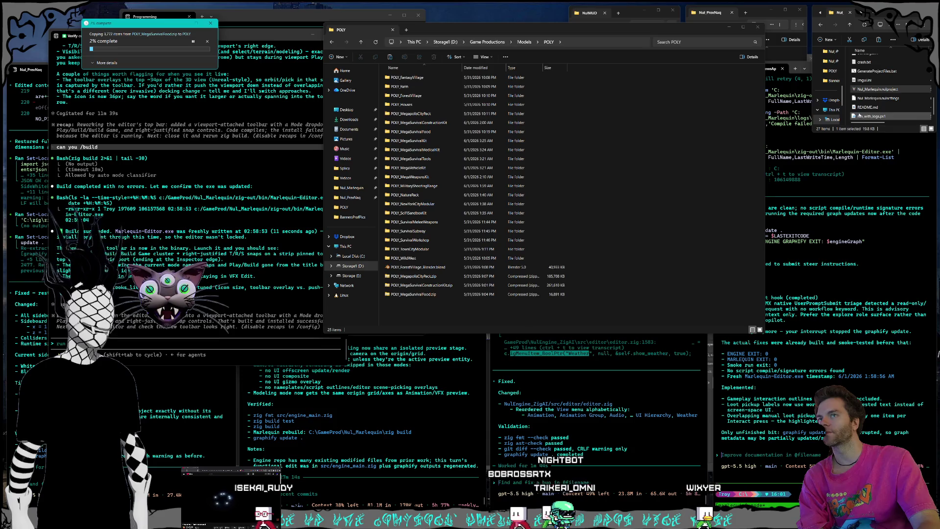
pyautogui.click(862, 91)
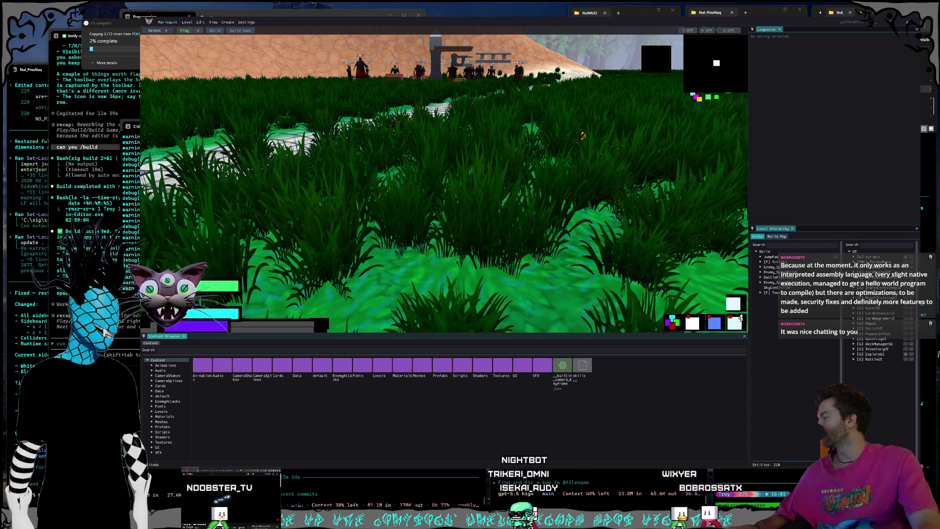
pyautogui.hotkey('alt', 'Tab')
pyautogui.moveTo(362, 125); pyautogui.dragTo(399, 126)
pyautogui.moveTo(242, 201)
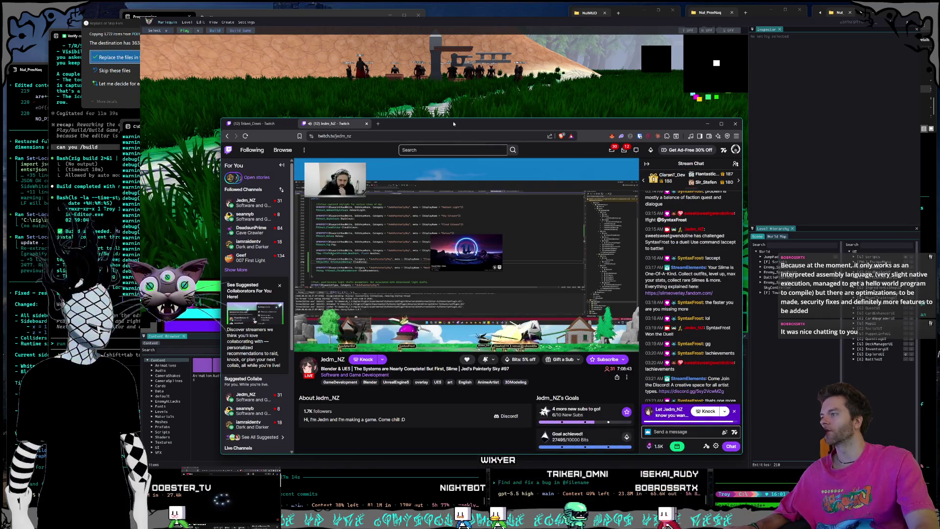
pyautogui.moveTo(637, 123); pyautogui.dragTo(35, 292)
pyautogui.click(105, 291)
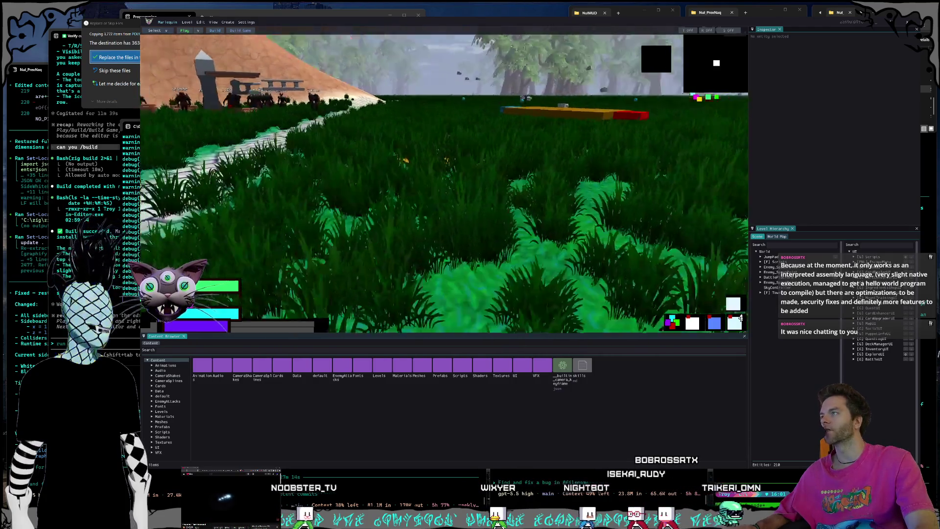
pyautogui.click(117, 70)
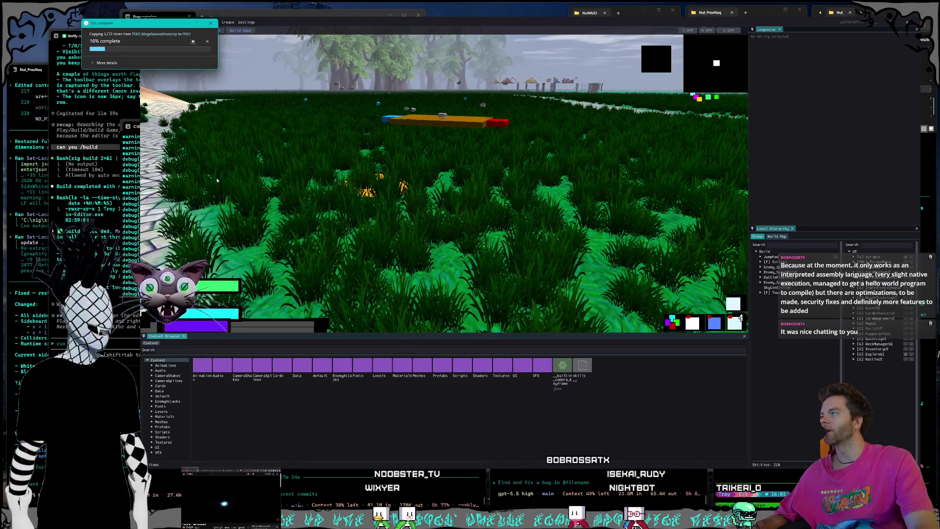
# Step: Select the orange JumpPad and move it onto the stone path
pyautogui.click(327, 134)
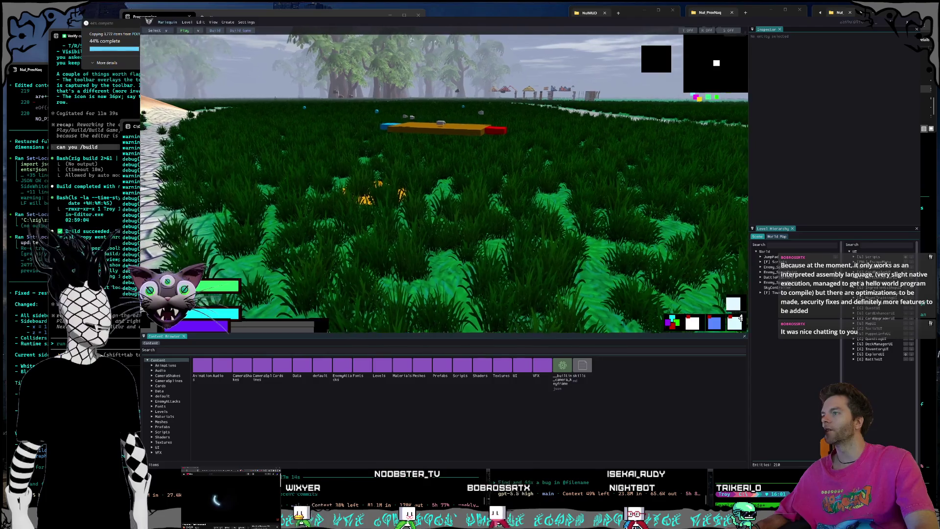
pyautogui.click(415, 241)
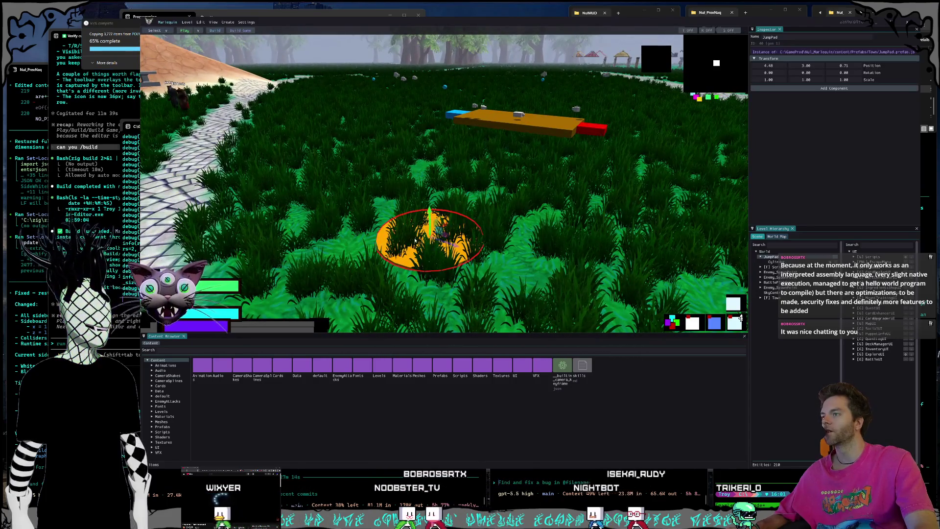
pyautogui.click(777, 262)
pyautogui.click(771, 256)
pyautogui.moveTo(430, 238)
pyautogui.mouseDown()
pyautogui.moveTo(199, 195)
pyautogui.moveTo(315, 181)
pyautogui.moveTo(350, 210)
pyautogui.moveTo(399, 209)
pyautogui.mouseUp()
# Step: Frame the JumpPad and add a SphereCollider child to it from the Level Hierarchy
pyautogui.press('f')
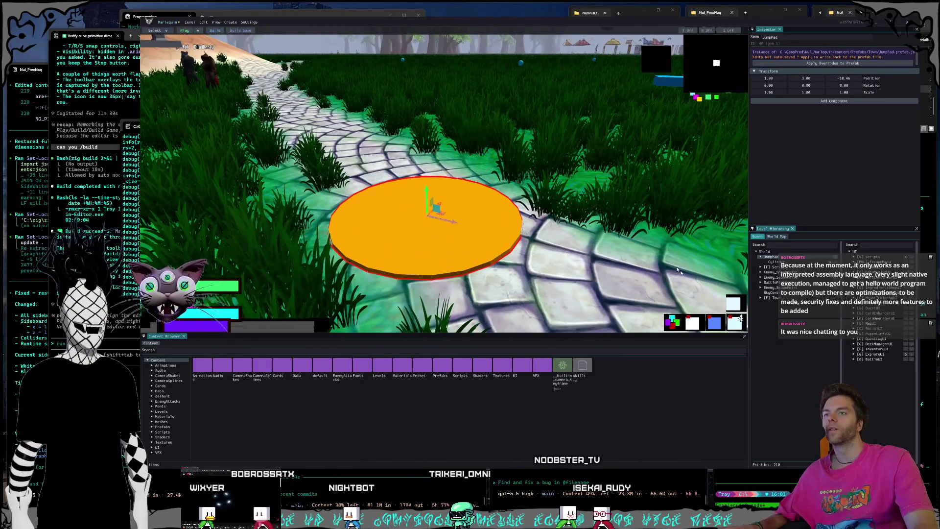
pyautogui.rightClick(777, 258)
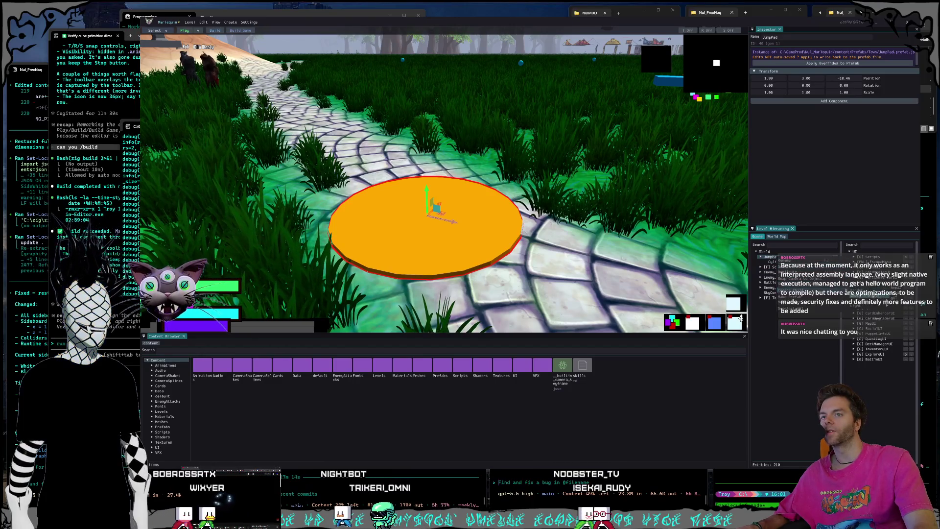
pyautogui.click(902, 307)
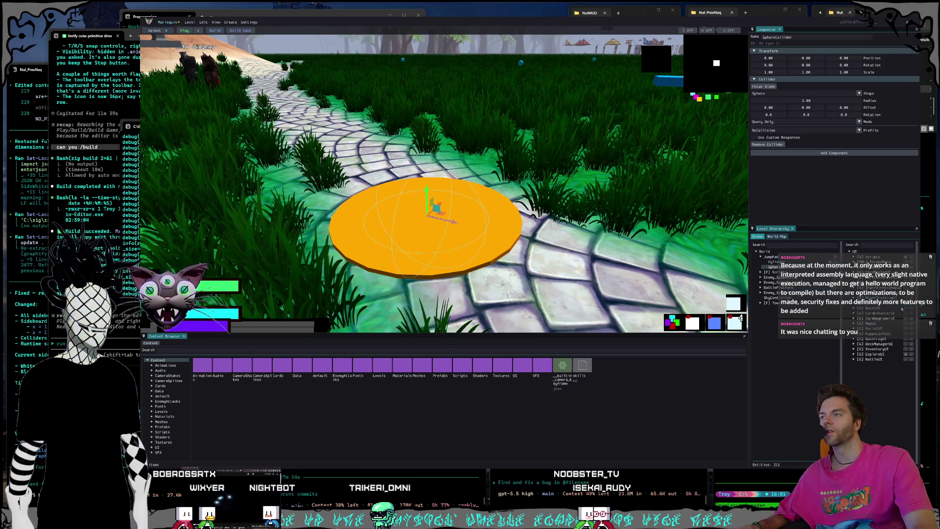
pyautogui.moveTo(561, 241); pyautogui.dragTo(736, 189)
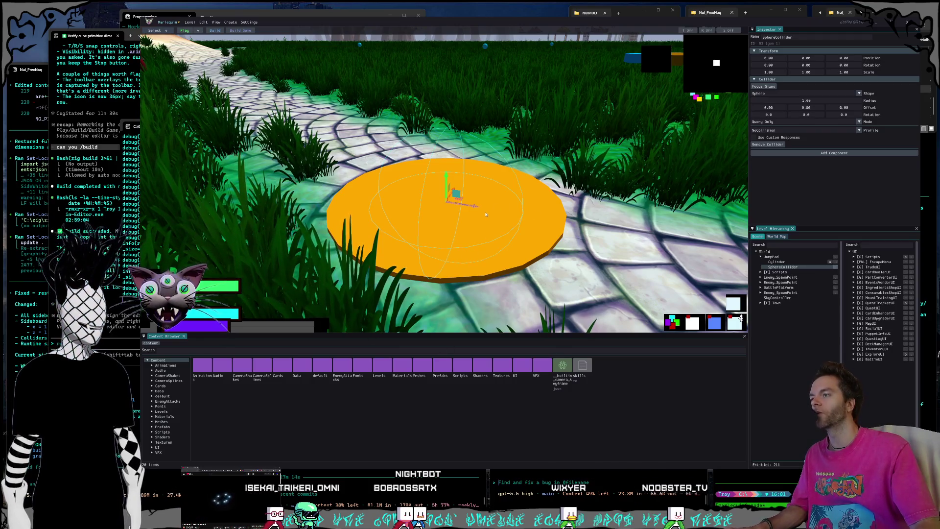
pyautogui.scroll(5, 486, 214)
pyautogui.moveTo(441, 211); pyautogui.dragTo(411, 221)
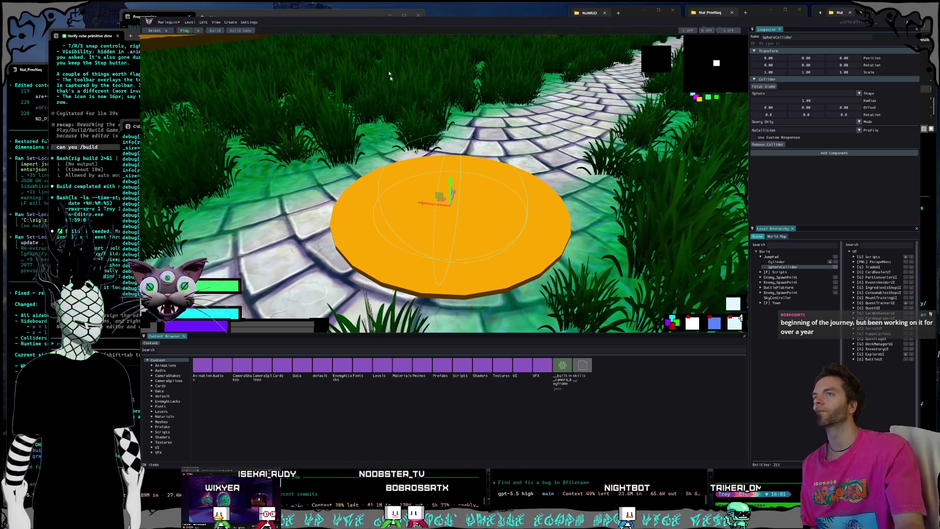
pyautogui.moveTo(367, 21); pyautogui.dragTo(376, 24)
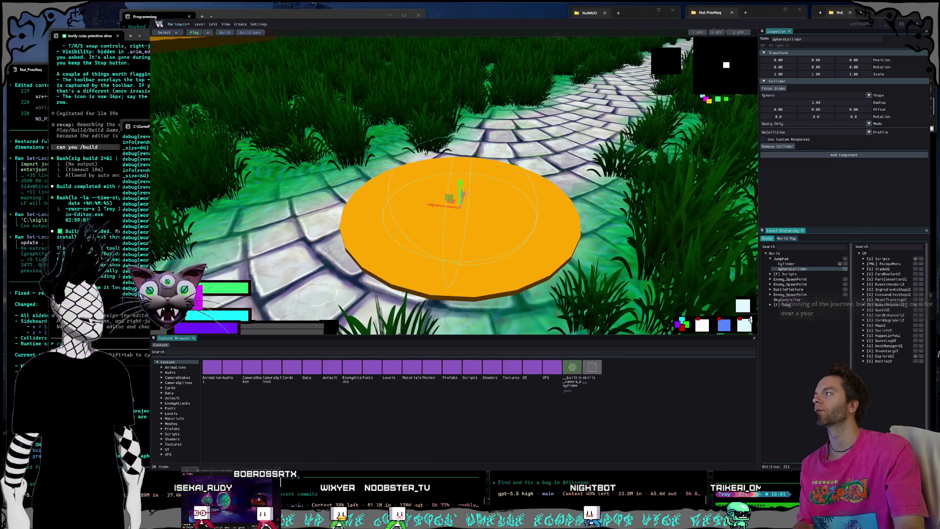
# Step: Cancel a screen snip and bring forward the Claude Code terminal showing the successful zig build
pyautogui.press('super+shift+s')
pyautogui.moveTo(241, 42); pyautogui.dragTo(229, 35)
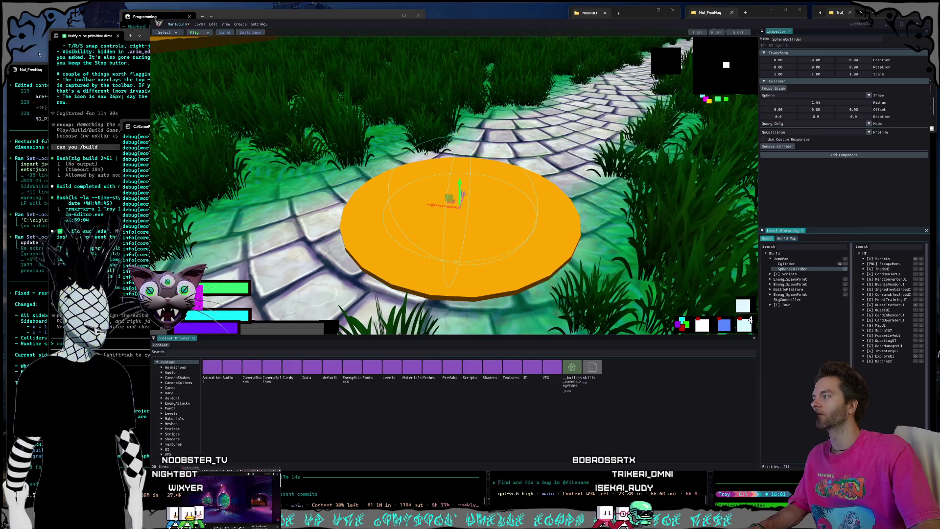
pyautogui.click(181, 35)
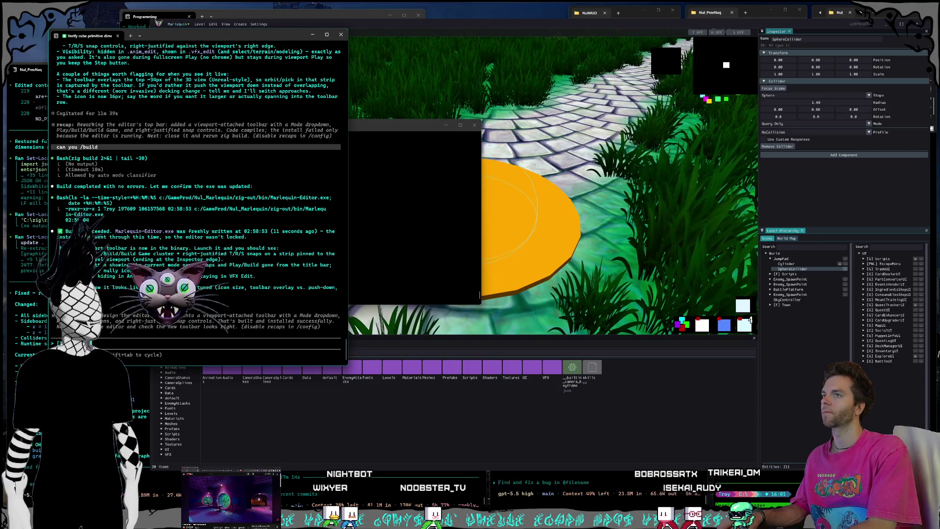
# Step: Dictate and send a request to put the viewport toolbar in the UI hierarchy, not over content
pyautogui.press('super+h')
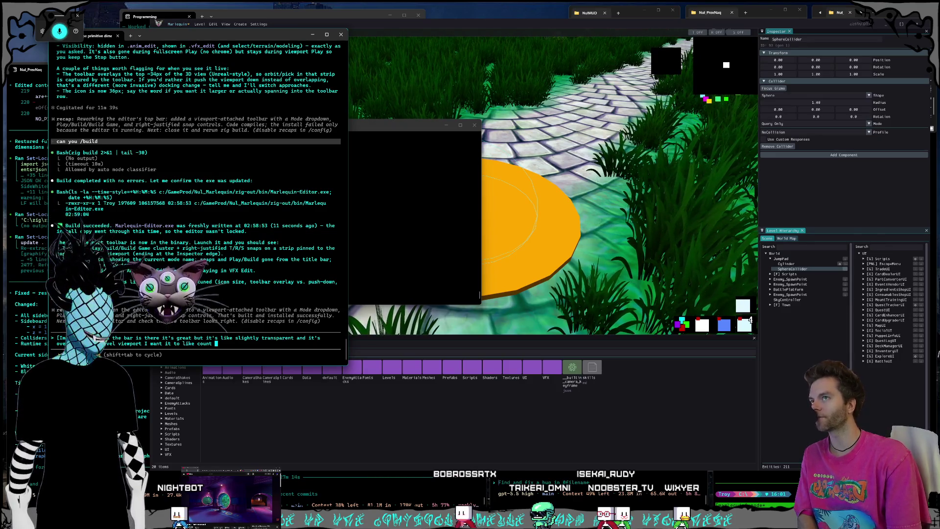
pyautogui.write('as part of the UI or something so that the toolbar shows in the UI hierarchy')
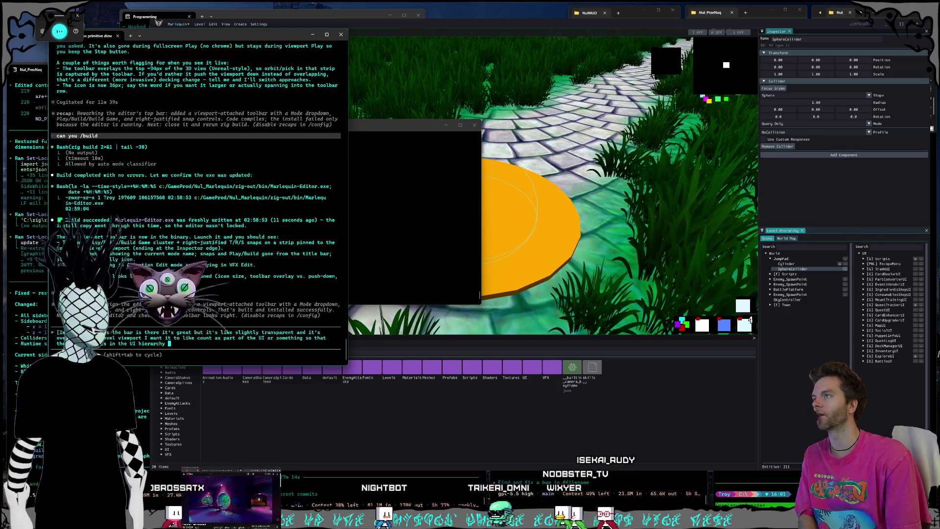
pyautogui.write("or like a line that are aligned to the top they're not getting pushed up by the bar instead they're snapping up to the bar So it doesn't need to be transparent it can be ")
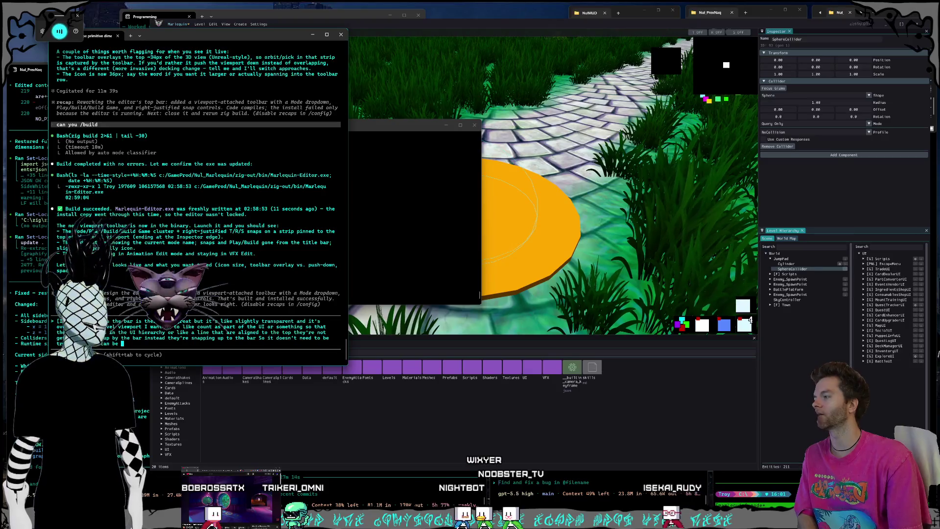
pyautogui.write('opaque')
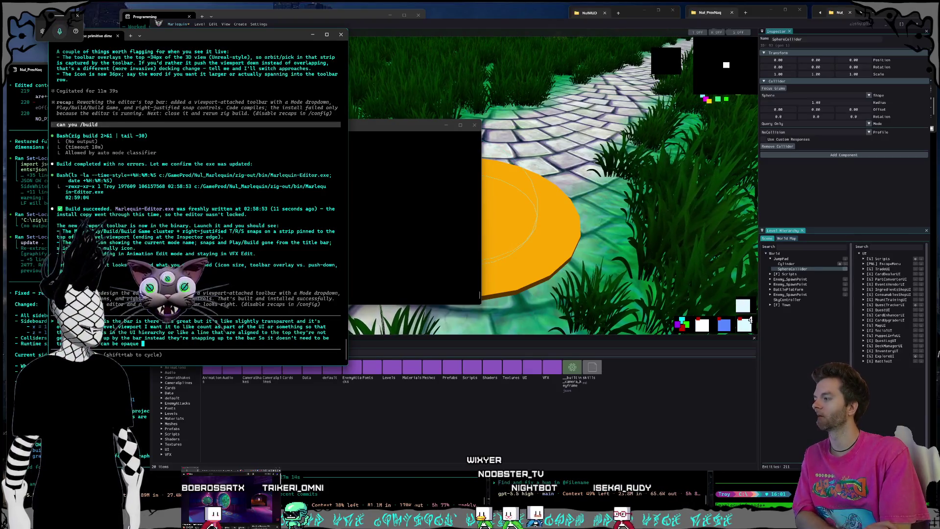
pyautogui.press('Return')
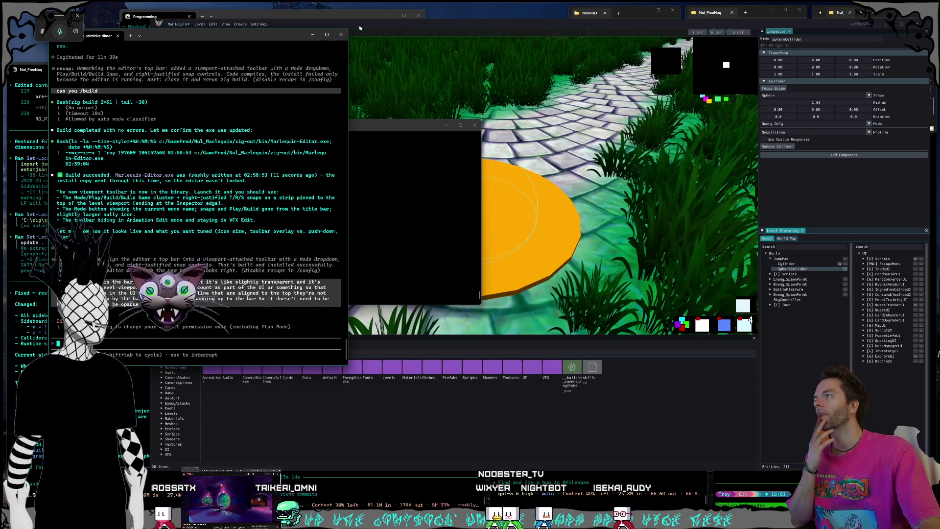
pyautogui.click(364, 27)
# Step: Switch the editor mode through Terrain and Modeling, ending in Animation Edit
pyautogui.click(178, 34)
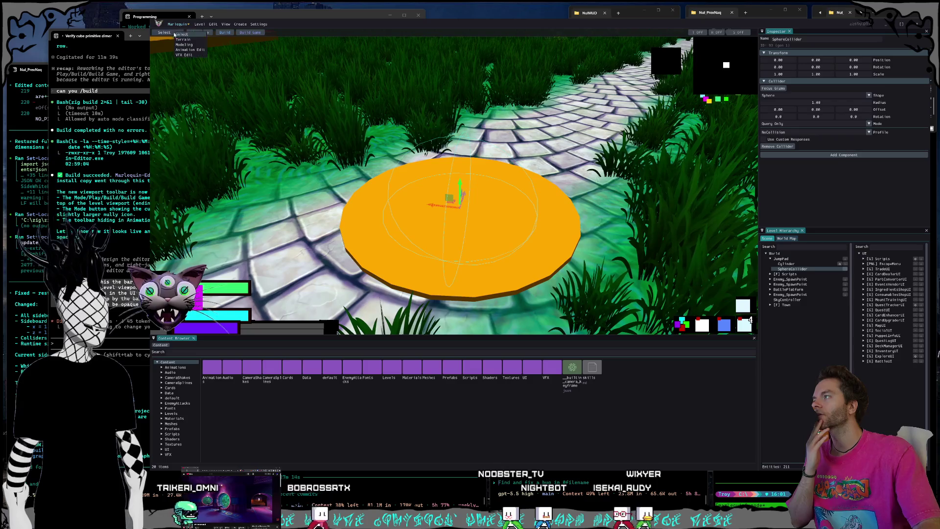
pyautogui.click(181, 34)
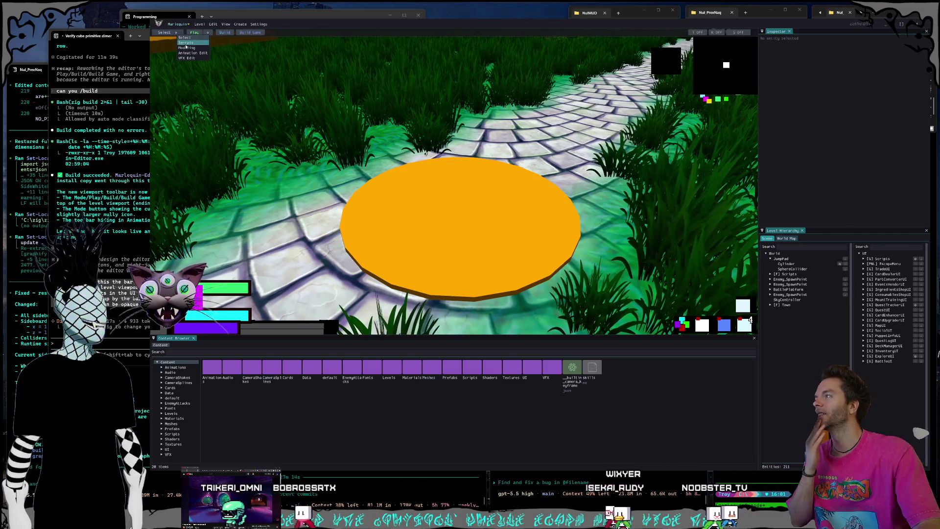
pyautogui.click(175, 33)
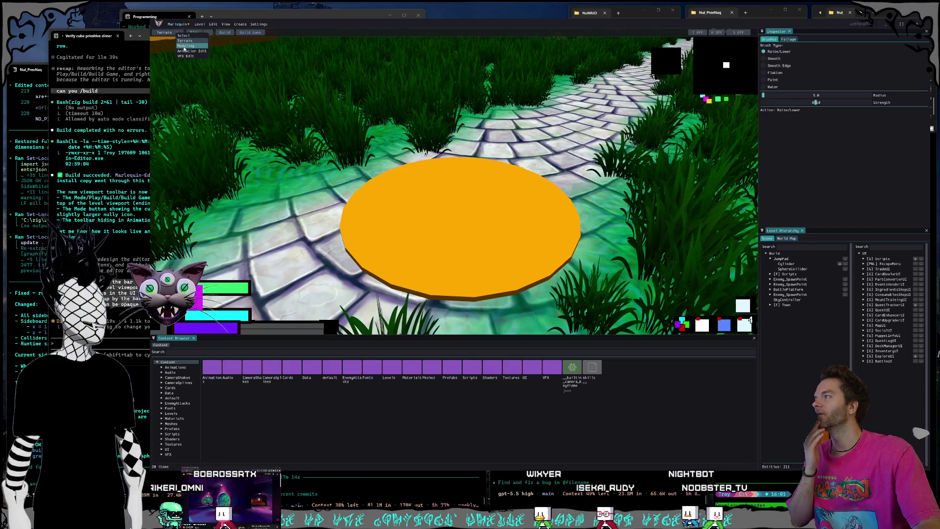
pyautogui.click(165, 32)
pyautogui.click(166, 32)
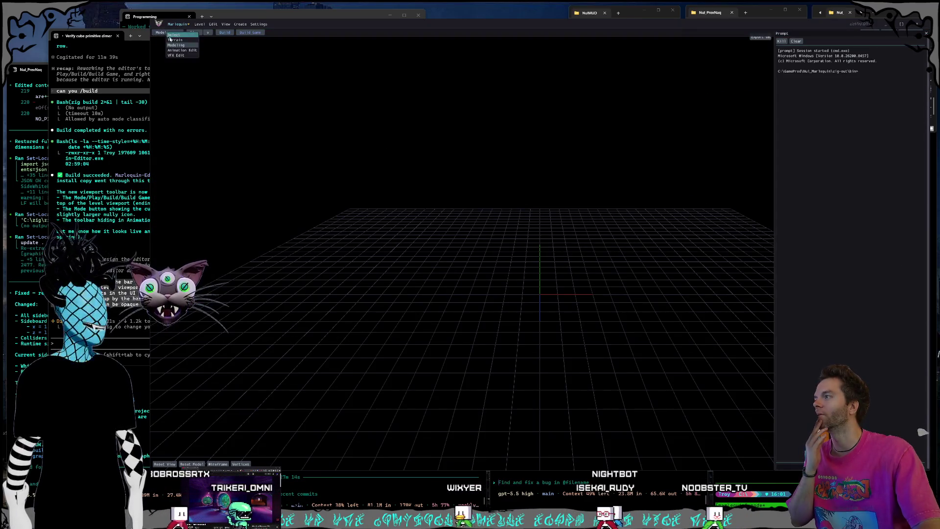
pyautogui.click(174, 49)
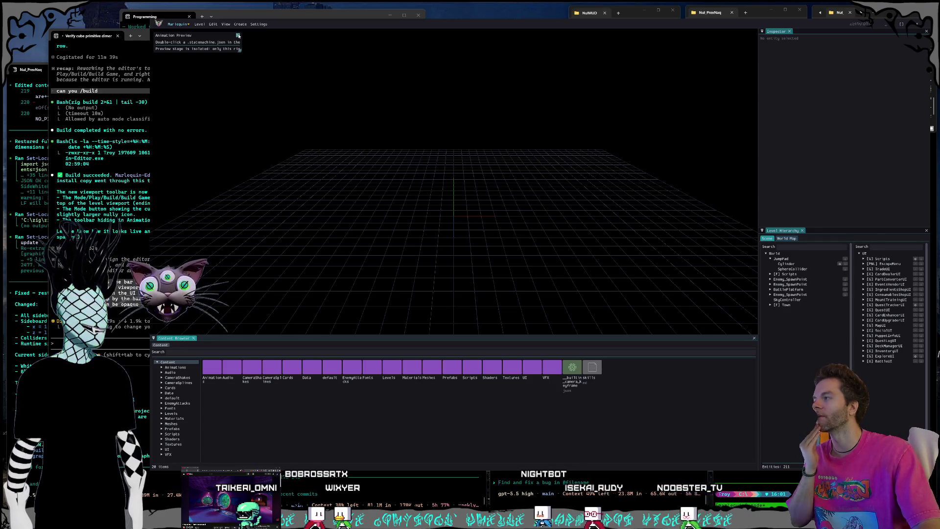
pyautogui.hotkey('alt', 'Tab')
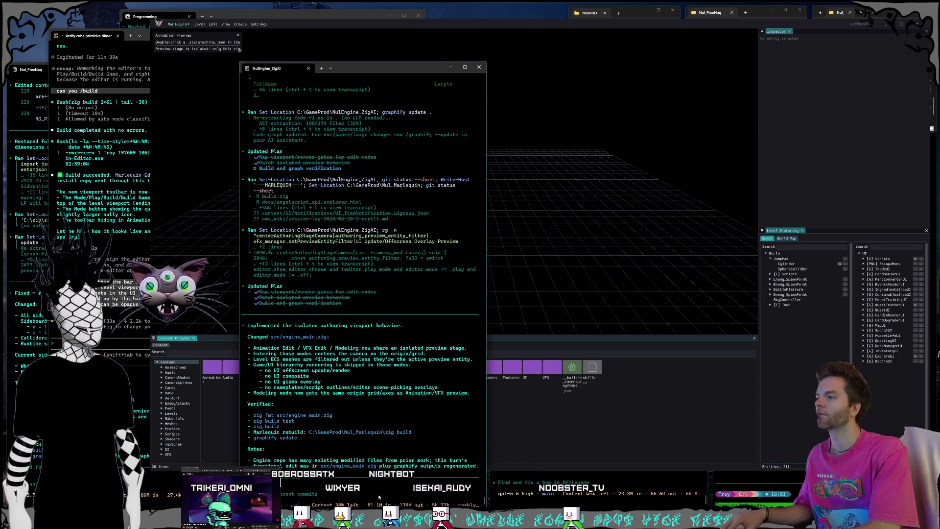
# Step: Read the agent's isolated authoring viewport summary, then return to the editor's empty grid stage
pyautogui.press('super+h')
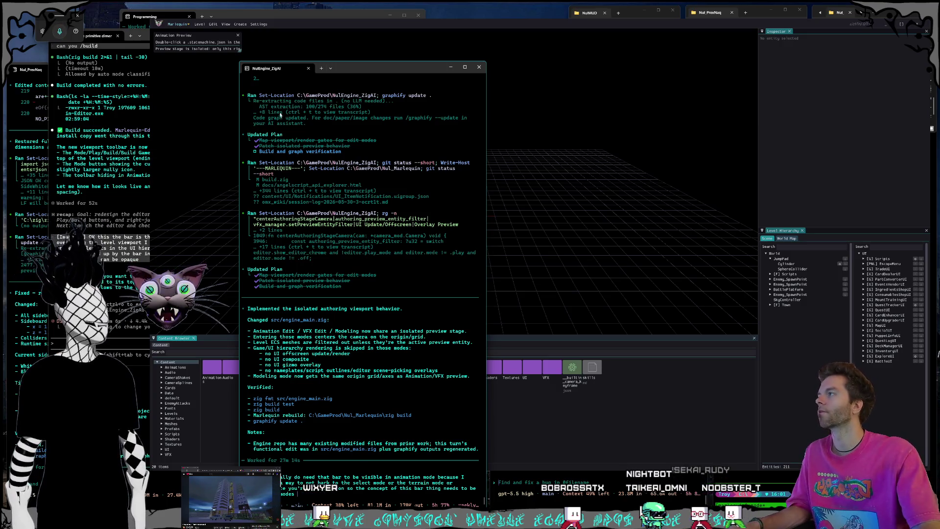
pyautogui.click(306, 29)
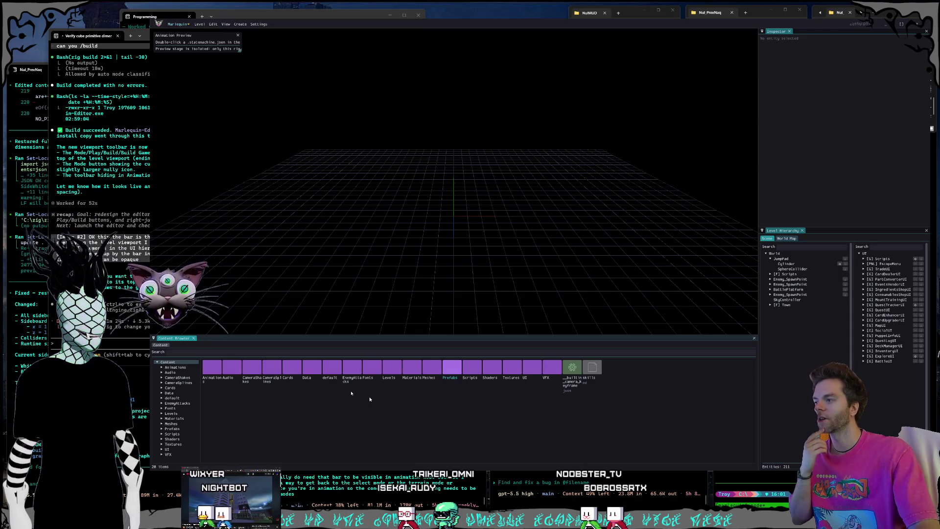
# Step: Open Player_Throw from Animations > Groups in the Animation Timeline and dock that panel
pyautogui.doubleClick(209, 370)
pyautogui.doubleClick(215, 372)
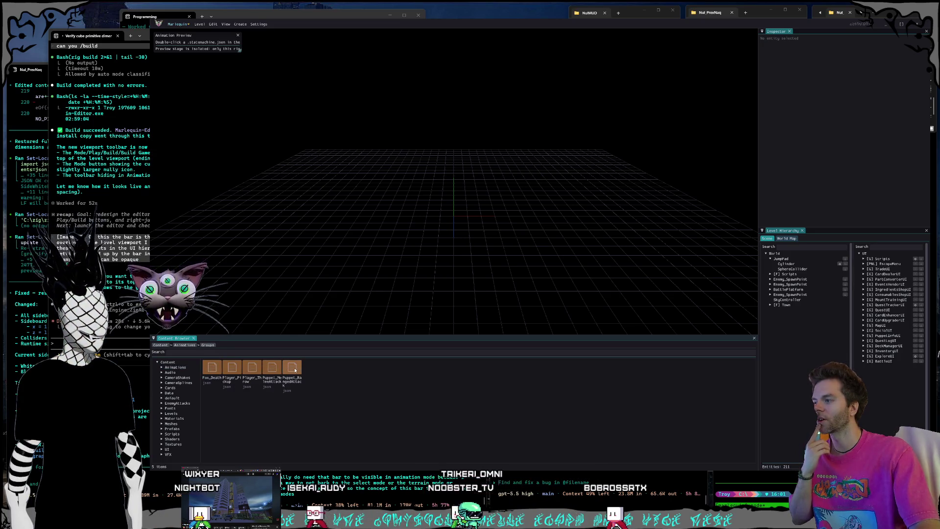
pyautogui.click(253, 370)
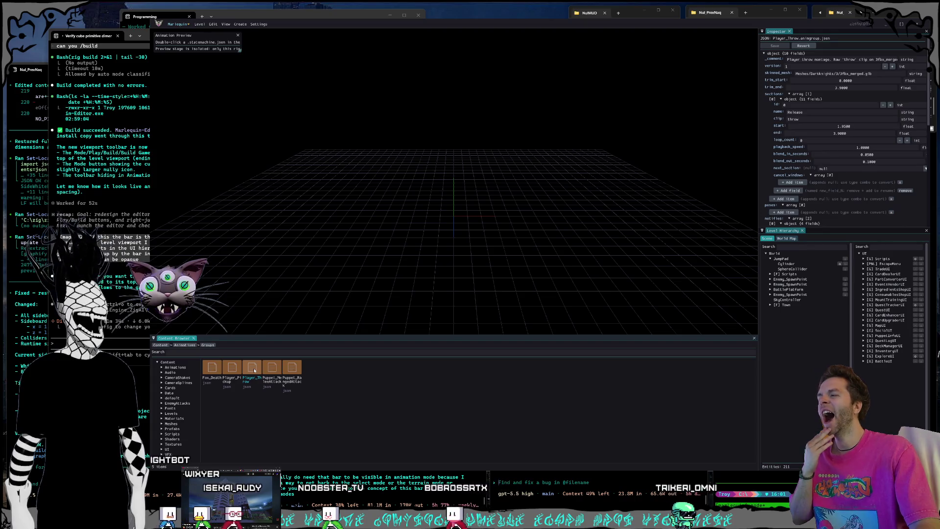
pyautogui.doubleClick(254, 370)
pyautogui.moveTo(220, 338)
pyautogui.mouseDown()
pyautogui.moveTo(262, 345)
pyautogui.moveTo(230, 343)
pyautogui.mouseUp()
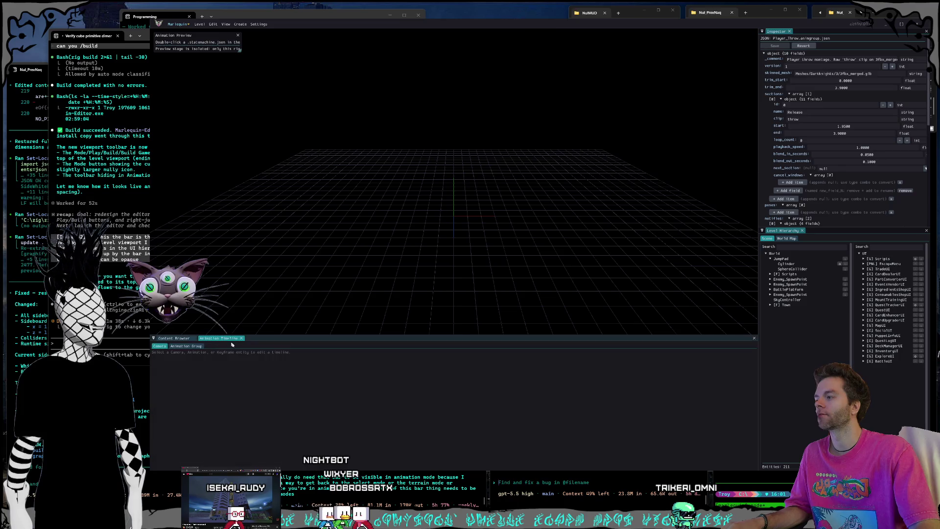
# Step: Show Player_Throw's timeline bars and Sections table, then screenshot the whole editor area
pyautogui.click(187, 346)
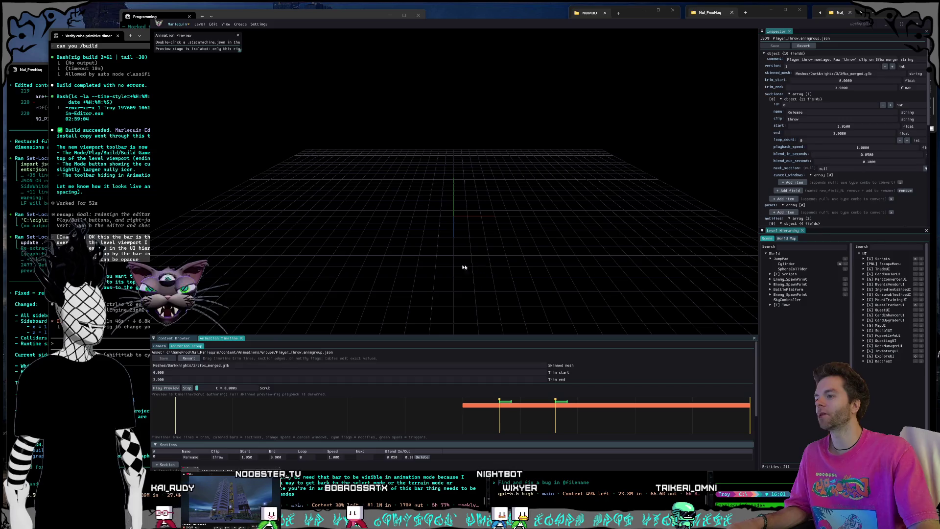
pyautogui.click(232, 339)
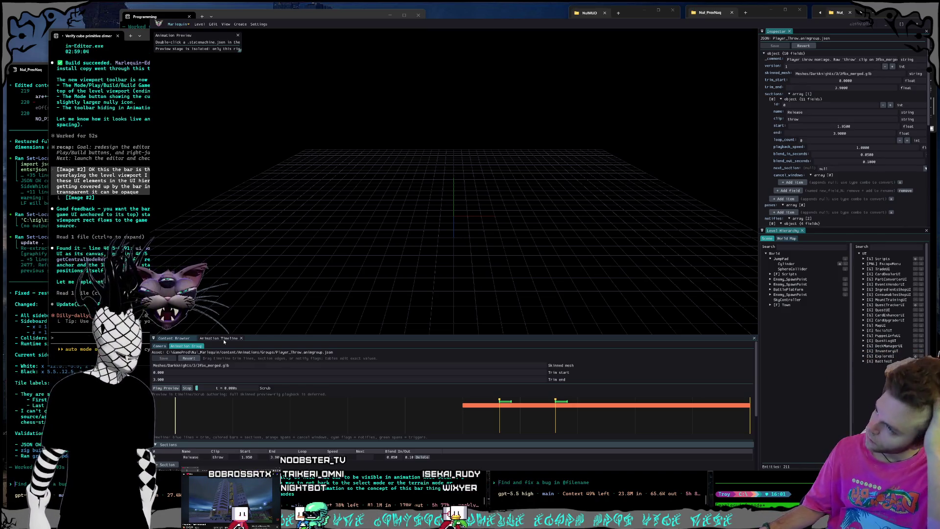
pyautogui.click(223, 342)
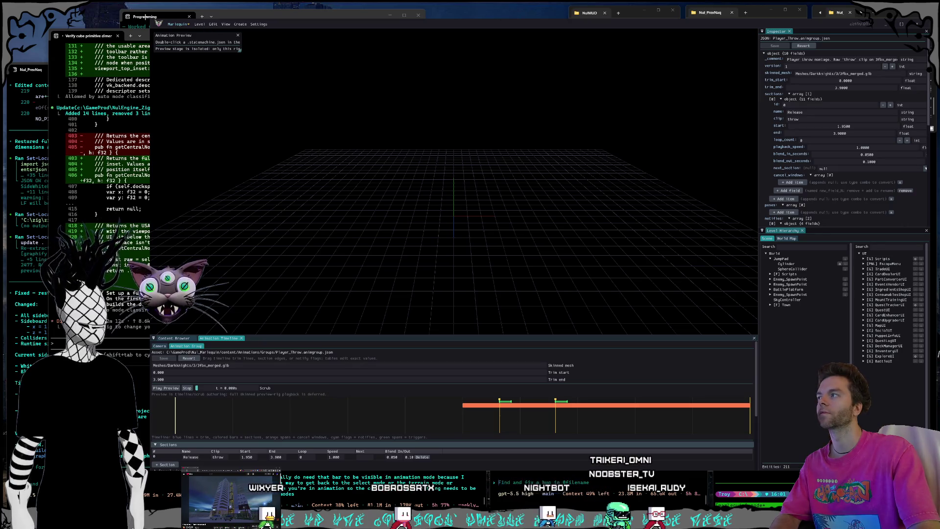
pyautogui.press('super+shift+s')
pyautogui.moveTo(148, 17)
pyautogui.mouseDown()
pyautogui.moveTo(903, 441)
pyautogui.moveTo(926, 458)
pyautogui.moveTo(925, 482)
pyautogui.mouseUp()
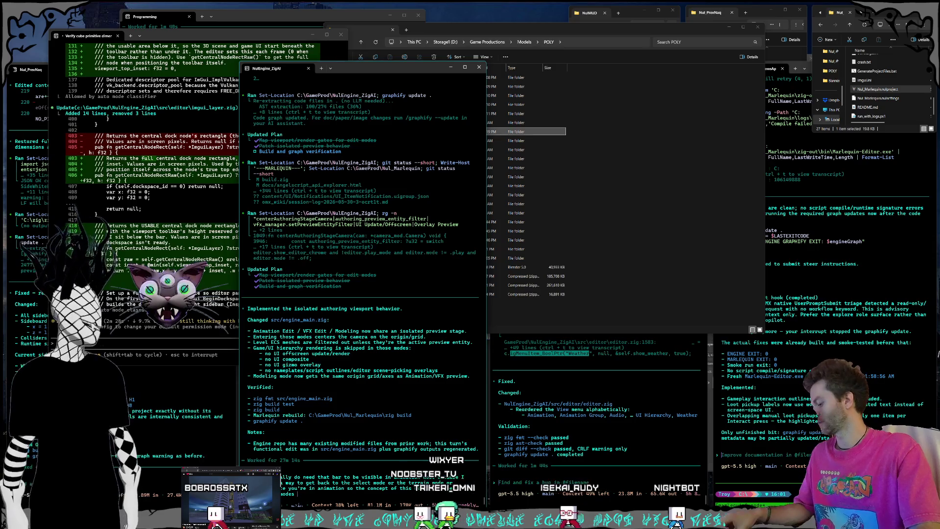
# Step: Check the contents of POLY_MegaSurvivalFood.zip in the POLY folder and delete it
pyautogui.press('super')
pyautogui.write('voicemeeter')
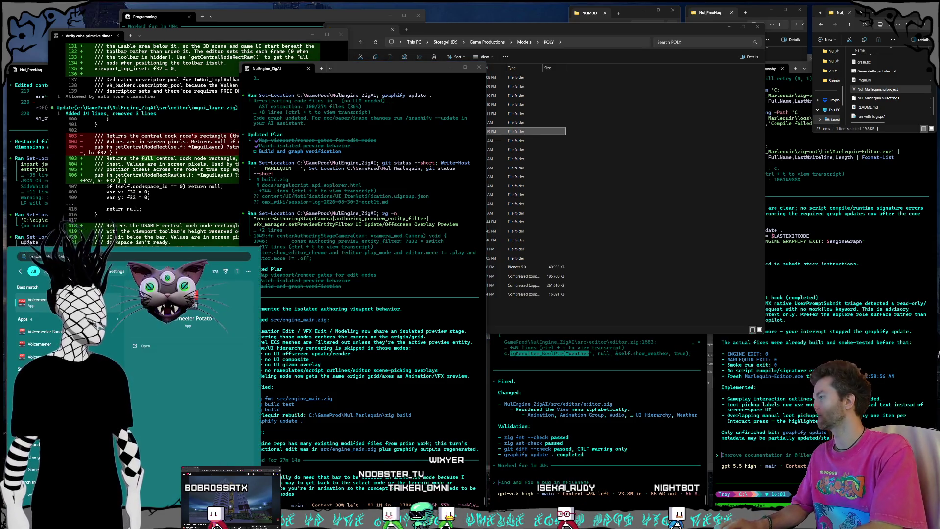
pyautogui.press('BackSpace')
pyautogui.press('BackSpace')
pyautogui.press('BackSpace')
pyautogui.press('Return')
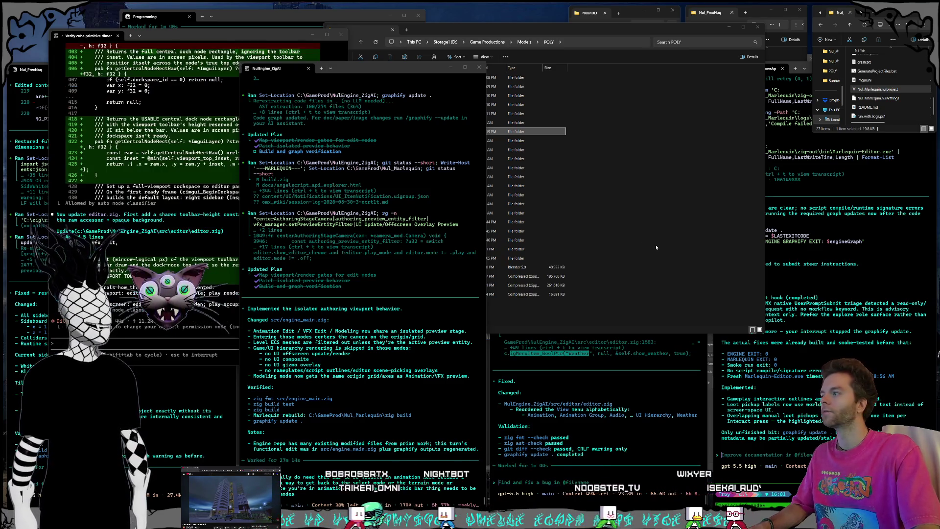
pyautogui.click(656, 247)
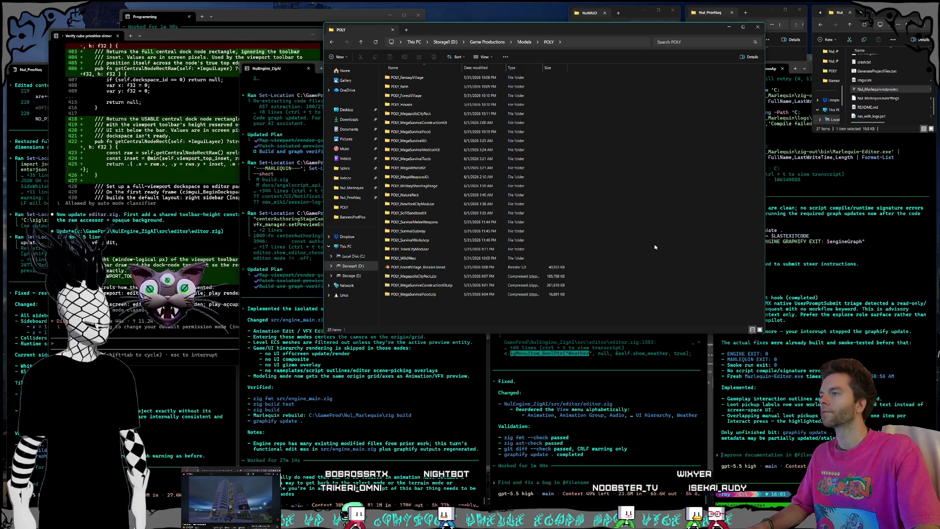
pyautogui.click(429, 295)
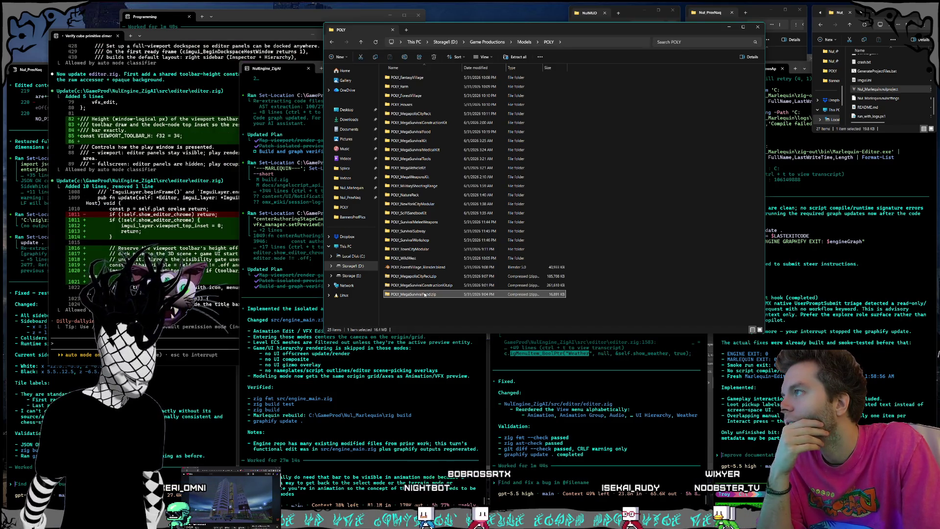
pyautogui.doubleClick(425, 295)
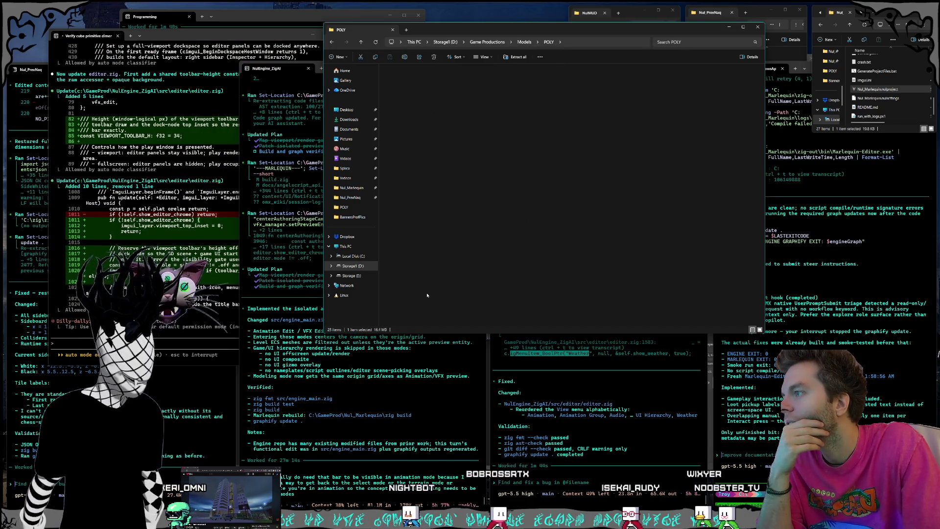
pyautogui.click(548, 41)
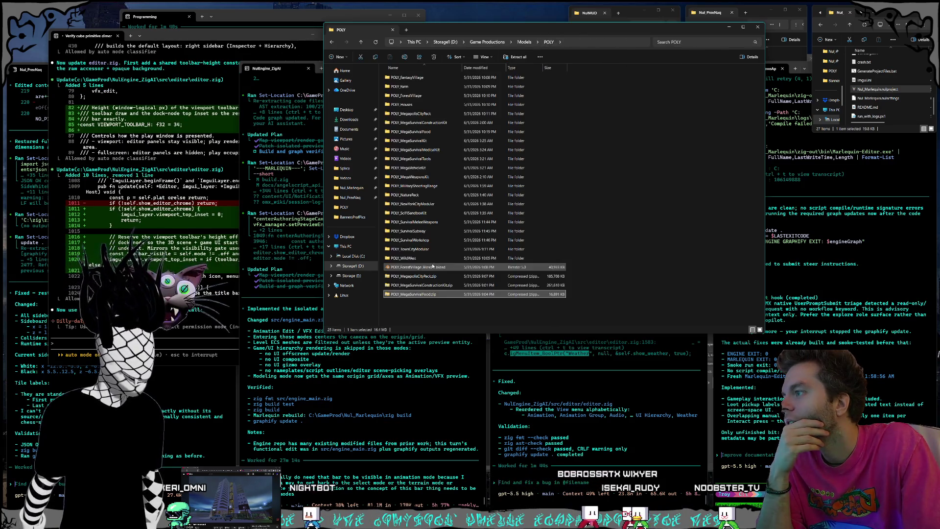
pyautogui.press('Delete')
# Step: Check and delete the MegaSurvivalConstructionKit and MegapolisCityPack zip archives
pyautogui.click(415, 288)
pyautogui.doubleClick(419, 288)
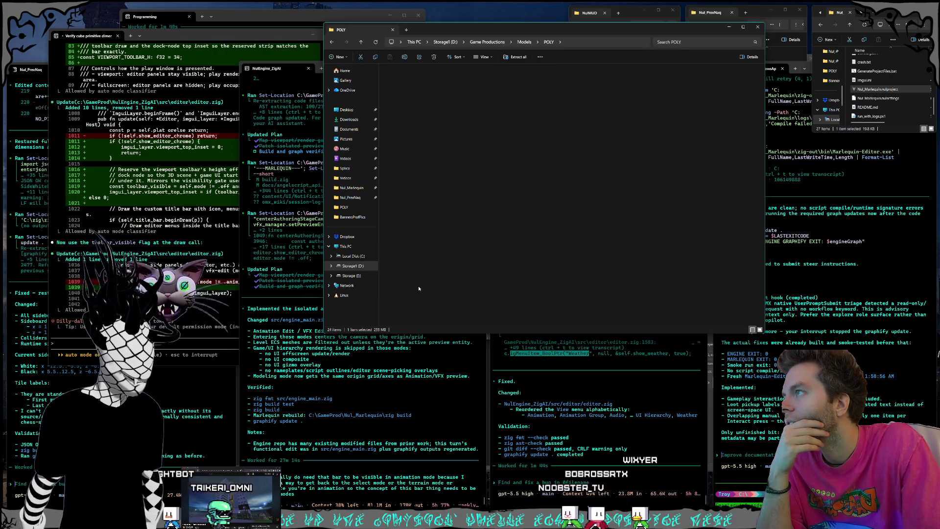
pyautogui.click(538, 43)
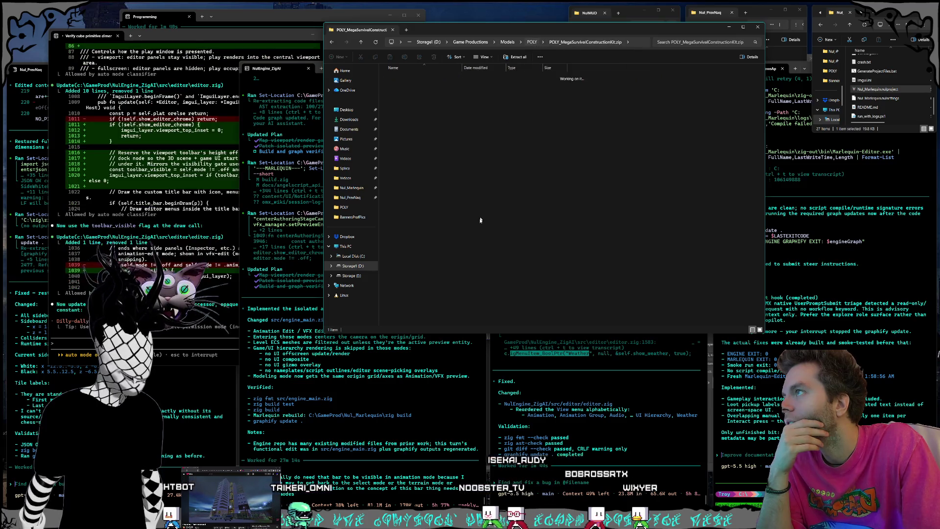
pyautogui.press('Delete')
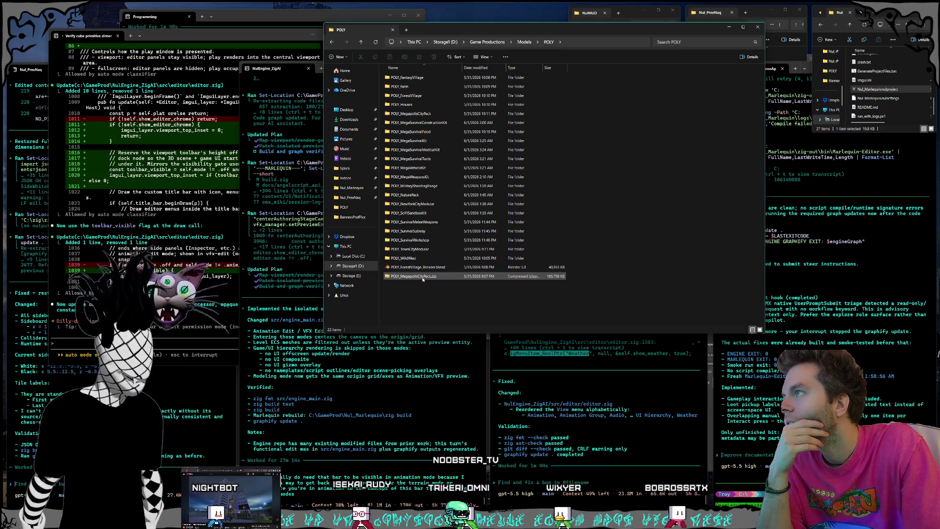
pyautogui.doubleClick(422, 277)
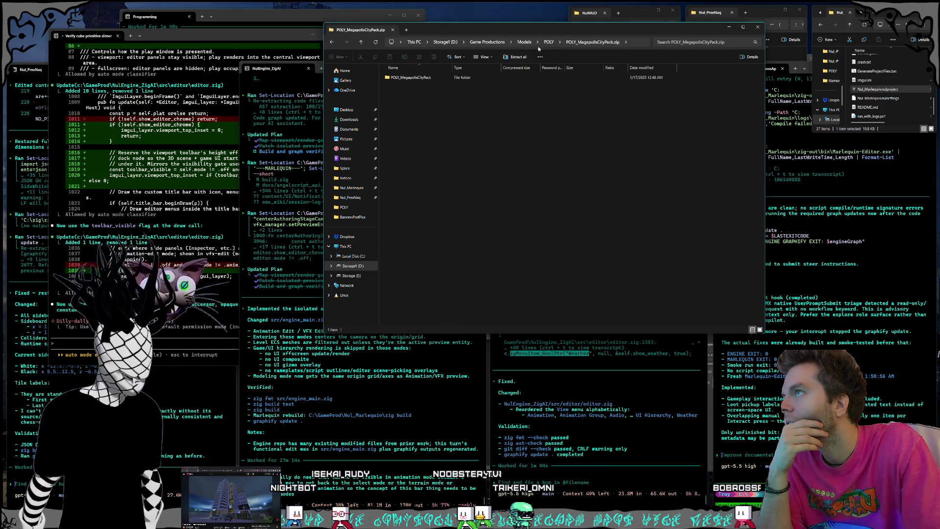
pyautogui.hotkey('alt', 'Left')
pyautogui.press('Delete')
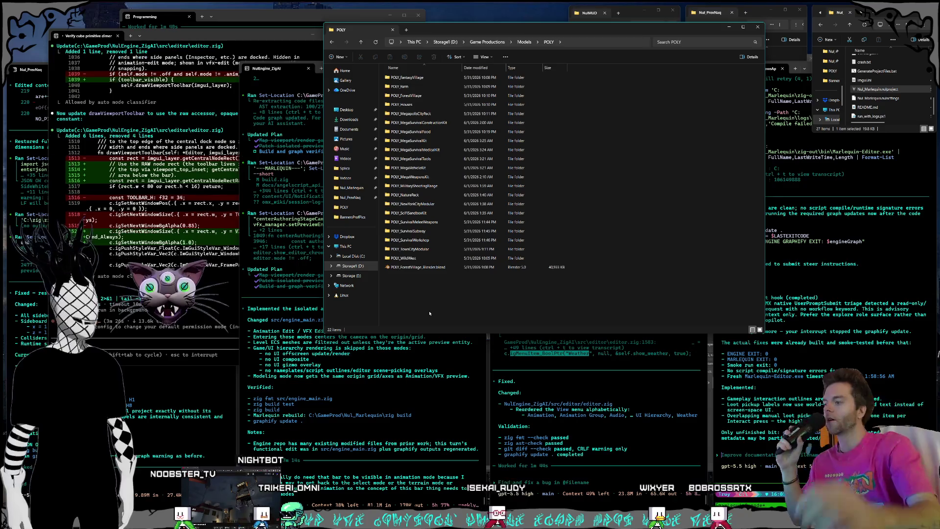
# Step: Paste the editor screenshot into the NulEngine_ZigAI prompt and dictate the animation-mode toolbar and group playback request
pyautogui.click(353, 492)
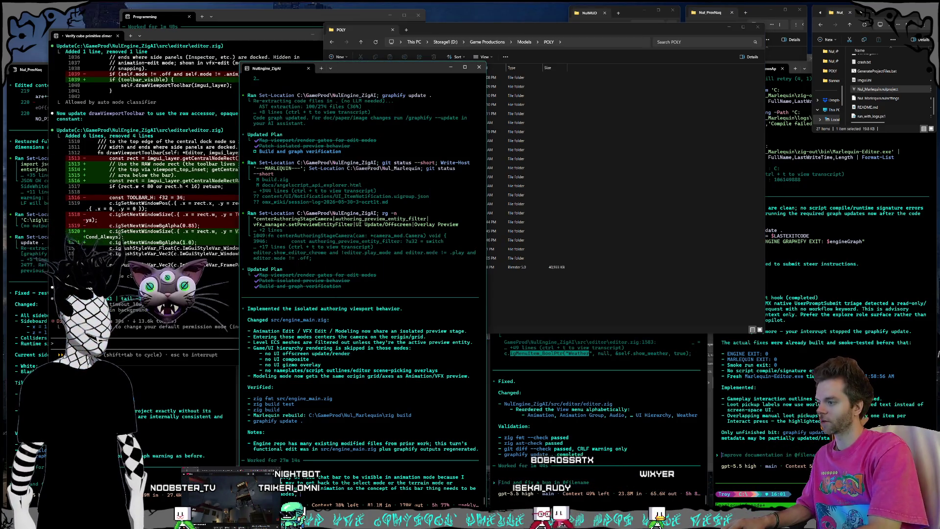
pyautogui.hotkey('ctrl', 'v')
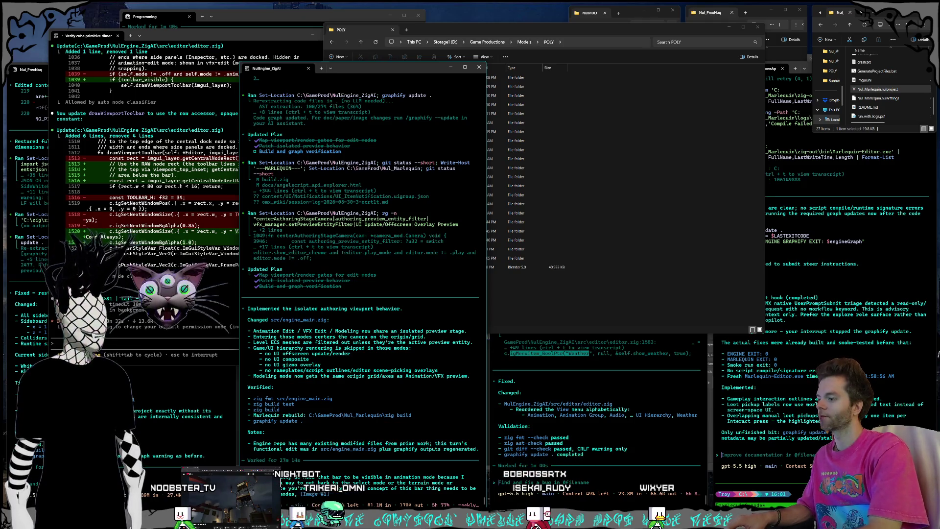
pyautogui.press('super+h')
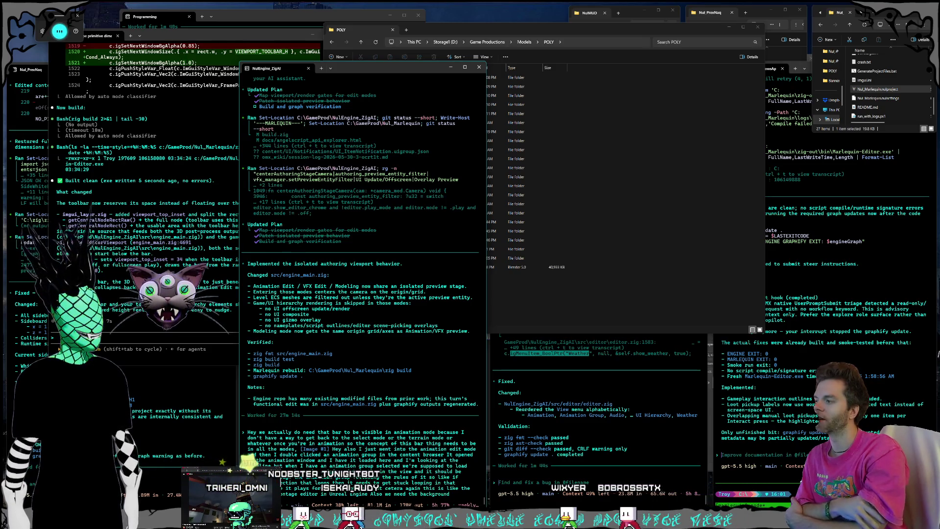
# Step: Add that the animation editor and Model edit window backgrounds be grey, not pitch black, and send
pyautogui.write(' to be')
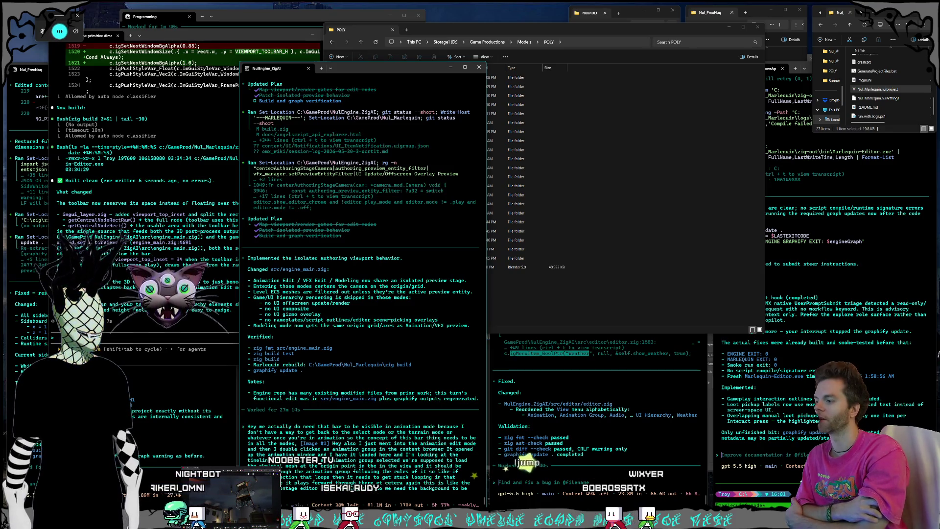
pyautogui.write(' grey and not just pitch black in the animation editor')
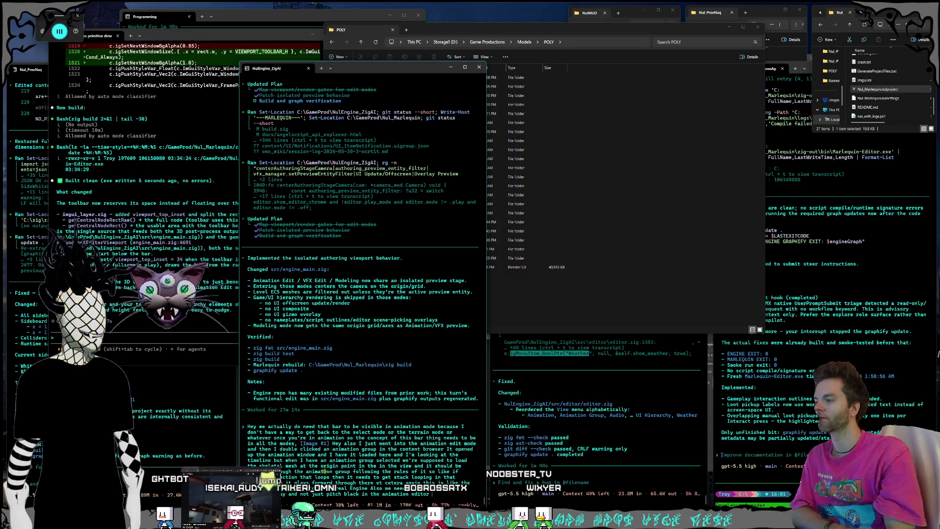
pyautogui.write('window and the Model edit window')
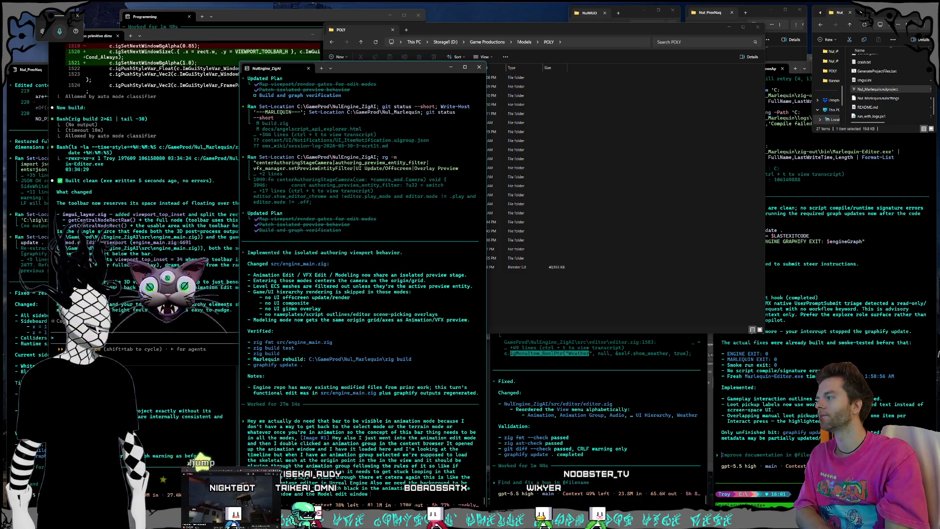
pyautogui.press('Return')
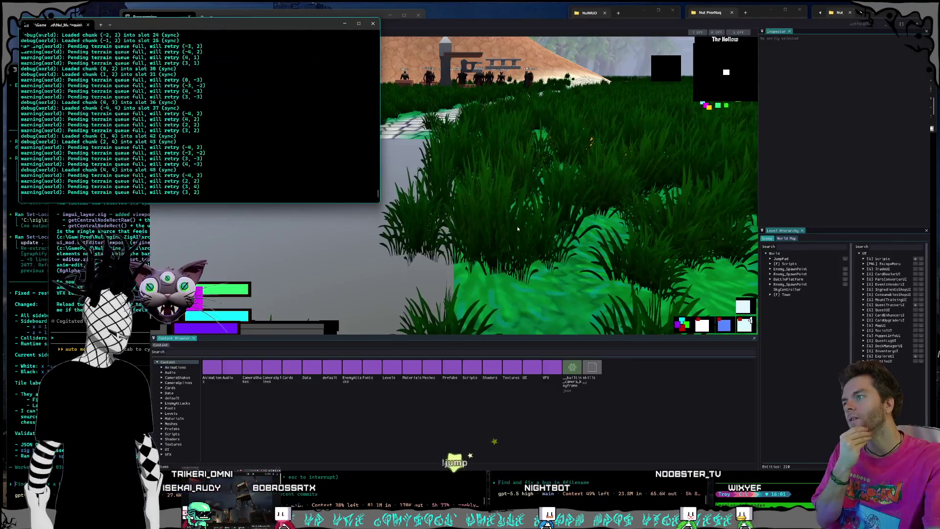
# Step: Select the orange JumpPad and add a Sphere collider as its child
pyautogui.click(517, 225)
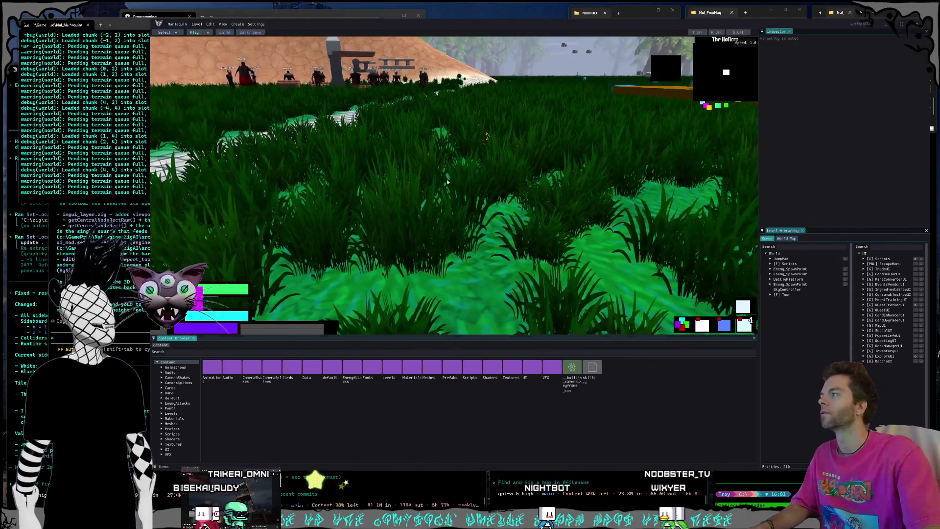
pyautogui.press('w')
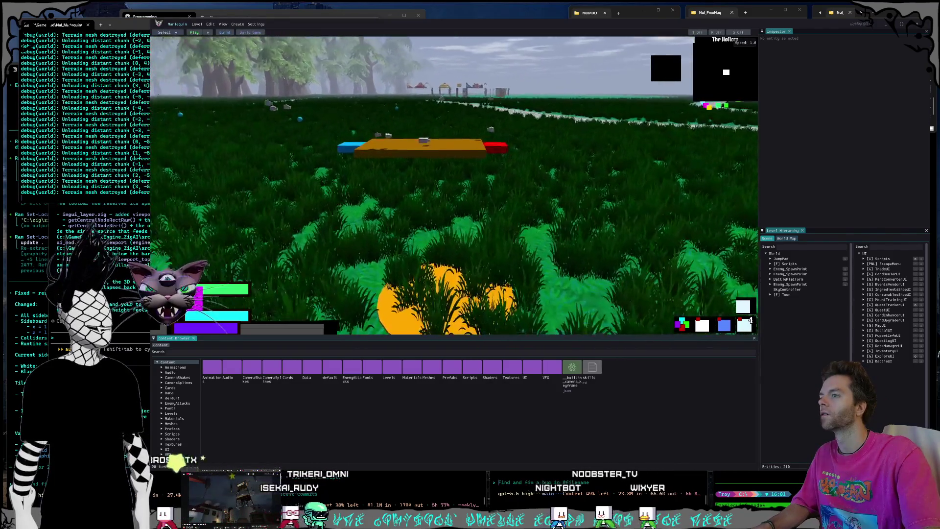
pyautogui.click(441, 220)
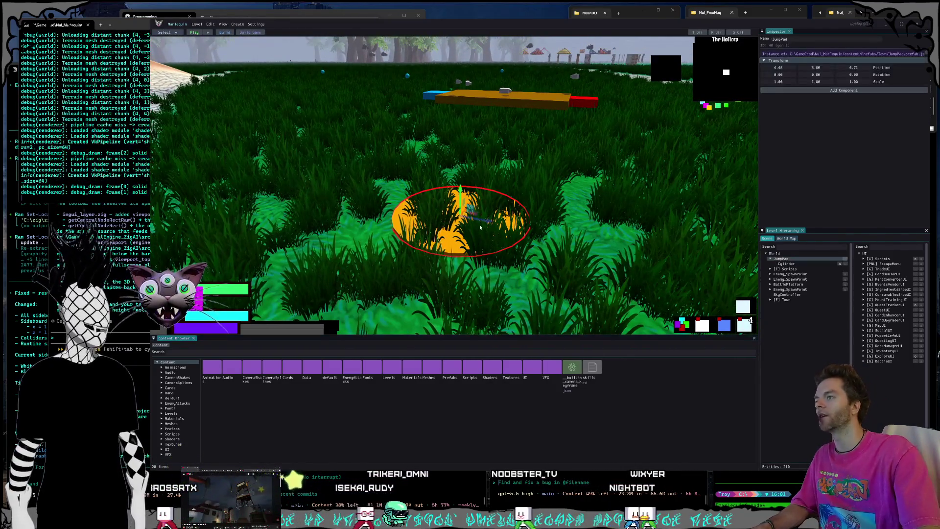
pyautogui.rightClick(782, 258)
pyautogui.moveTo(835, 295)
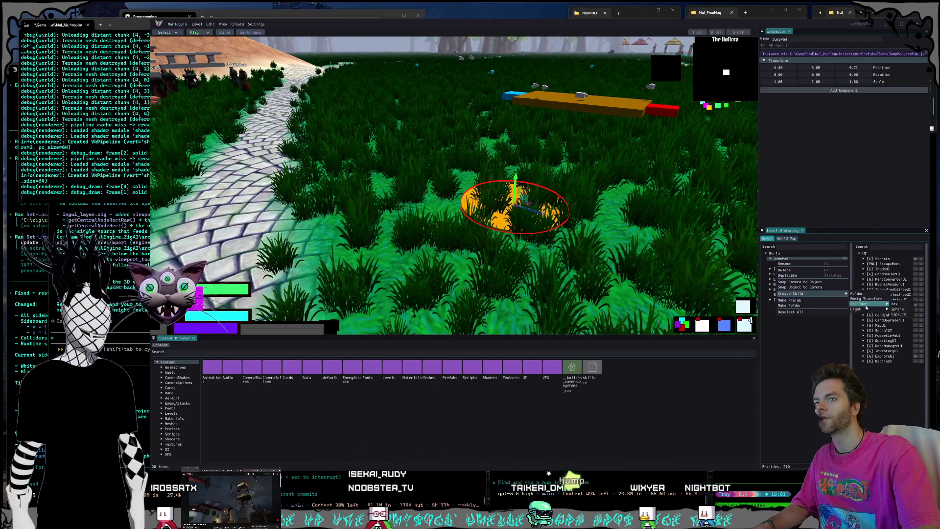
pyautogui.click(899, 309)
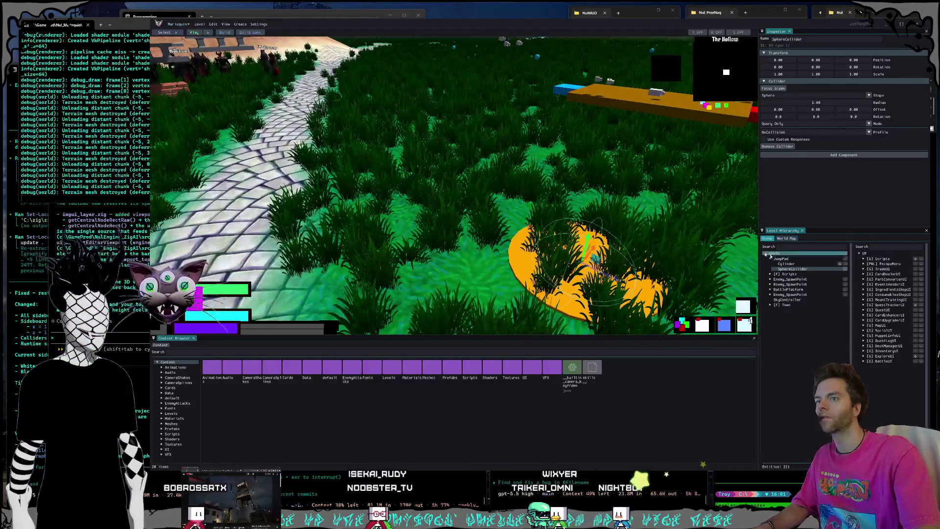
# Step: Drag the JumpPad from the grass onto the stone path and frame it
pyautogui.click(787, 260)
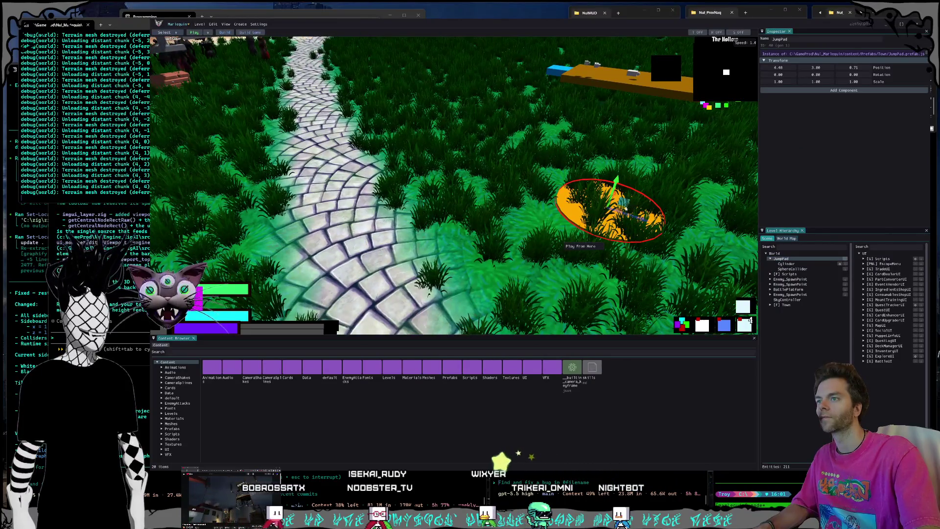
pyautogui.moveTo(624, 209); pyautogui.dragTo(484, 190)
pyautogui.press('f')
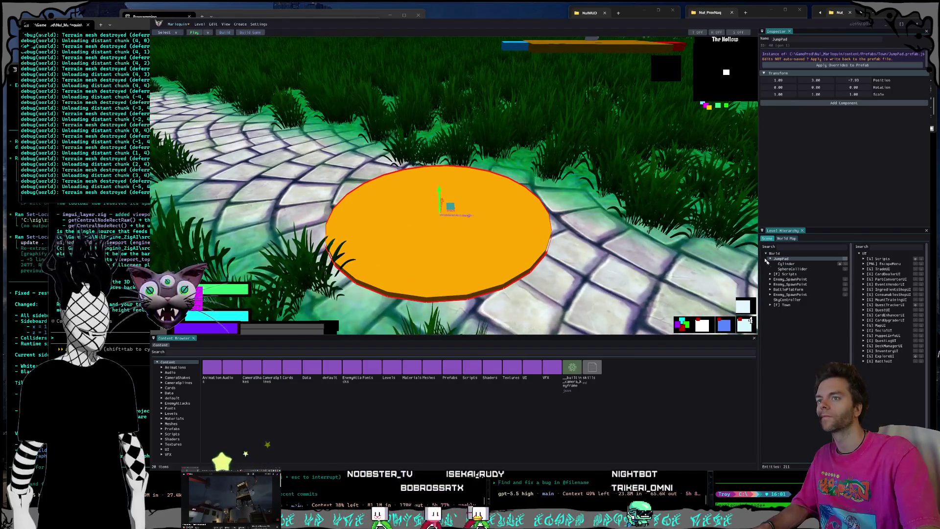
# Step: Set the SphereCollider radius to 1.5, inspect the disc, and reselect JumpPad to apply prefab overrides
pyautogui.click(793, 269)
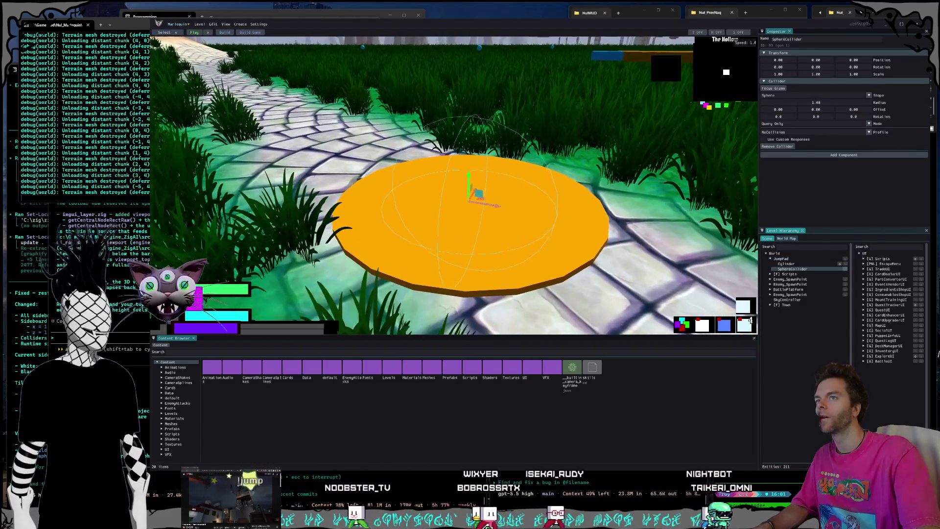
pyautogui.doubleClick(824, 103)
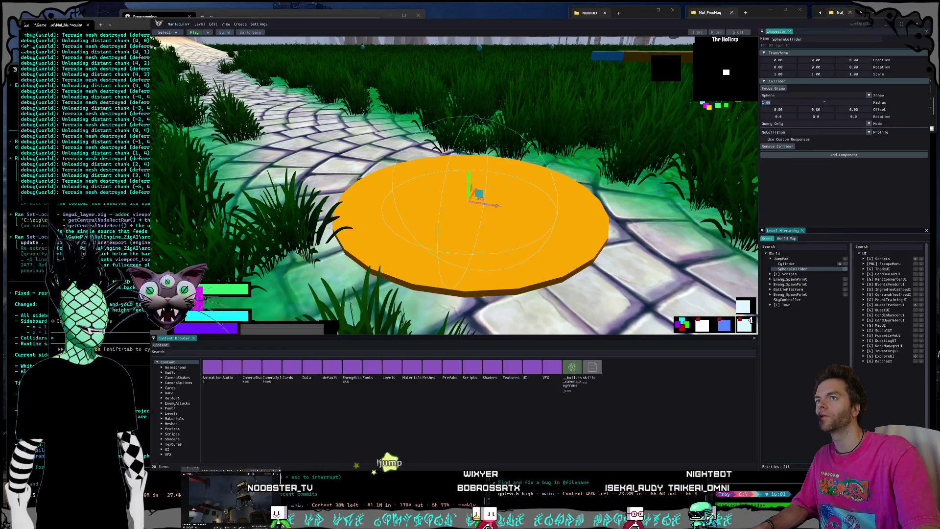
pyautogui.write('1.5')
pyautogui.press('Return')
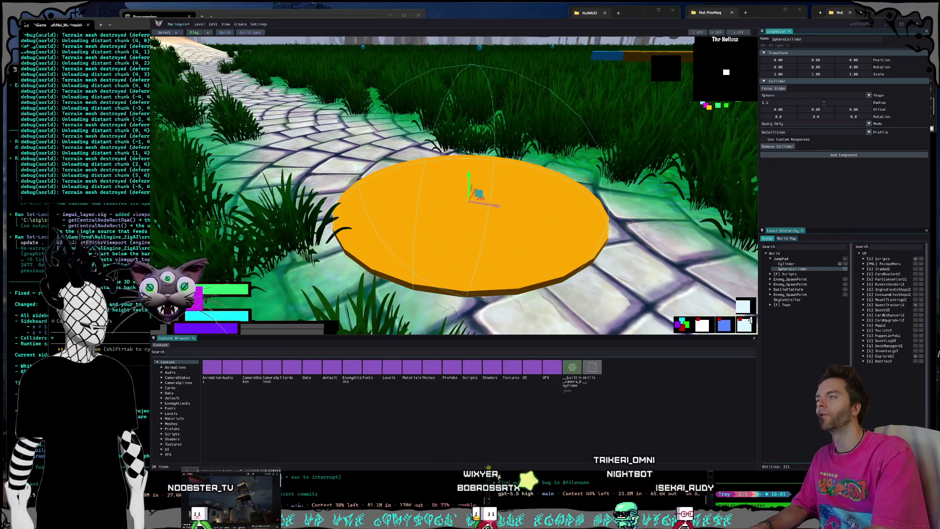
pyautogui.press('s')
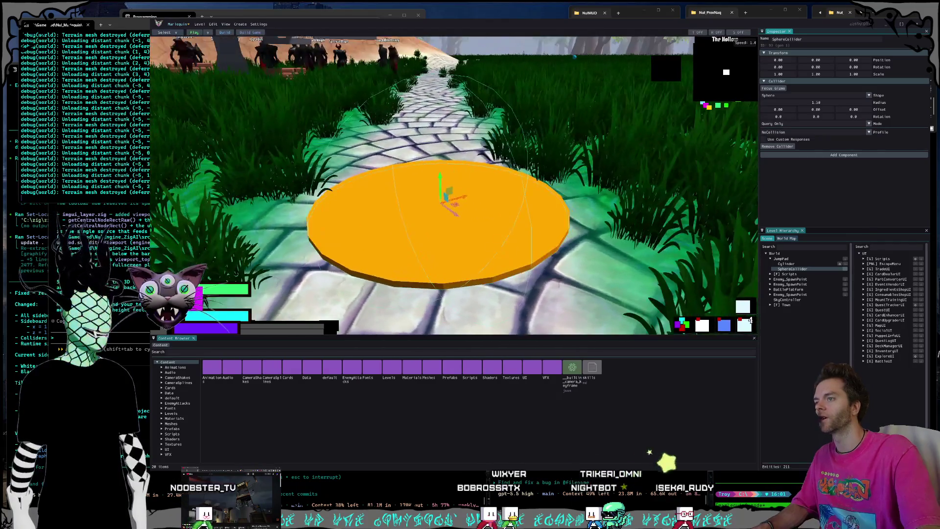
pyautogui.press('a')
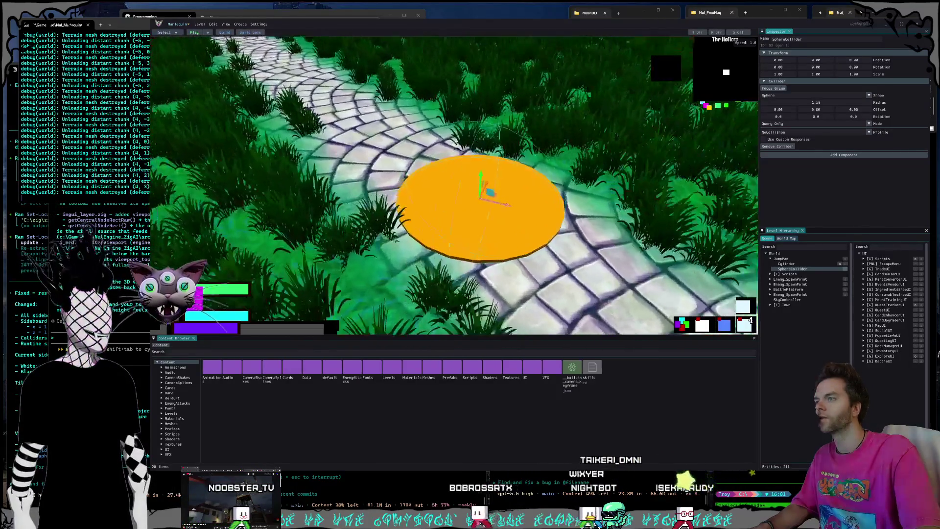
pyautogui.press('w')
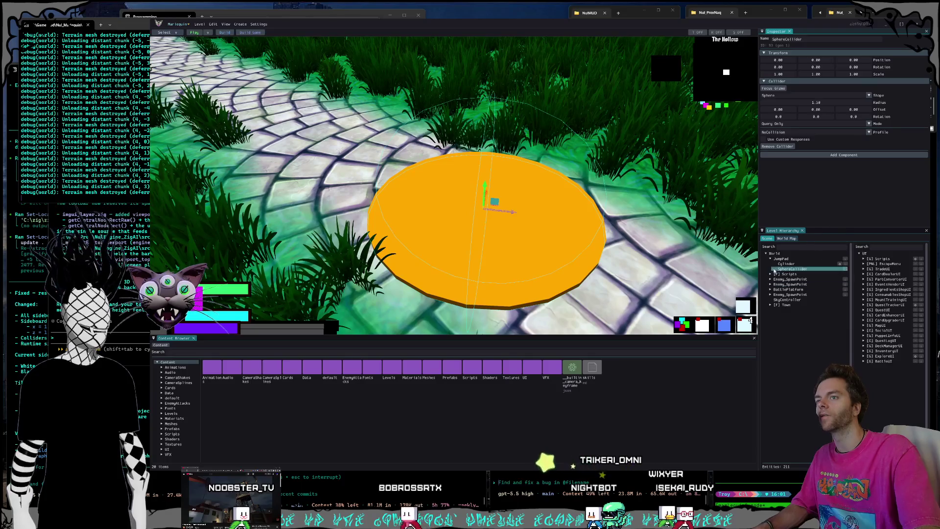
pyautogui.click(781, 259)
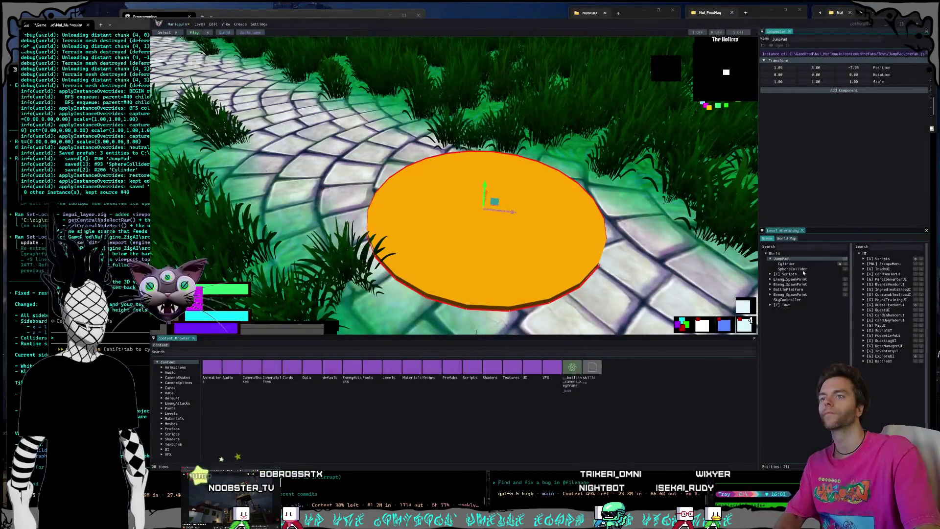
# Step: Show the SphereCollider settings and snip a screenshot of the editor window
pyautogui.click(801, 269)
pyautogui.click(801, 270)
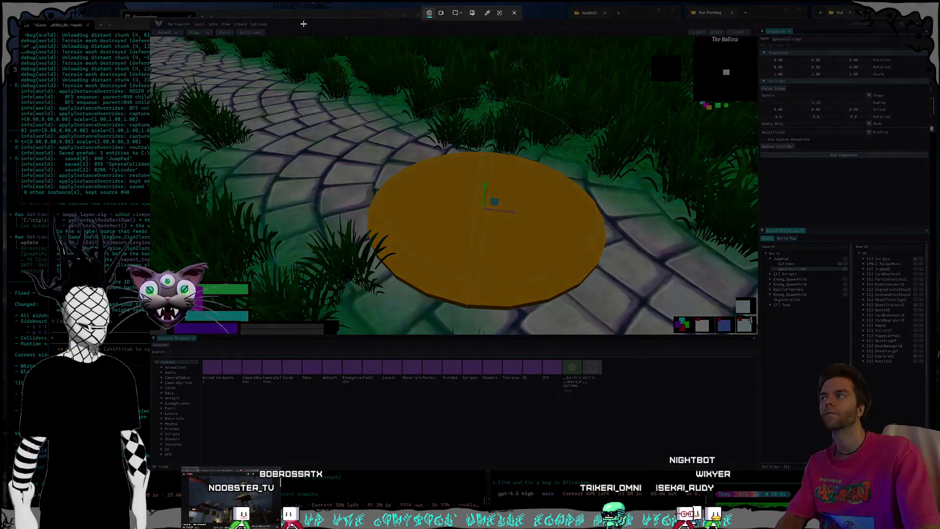
pyautogui.moveTo(307, 18); pyautogui.dragTo(924, 402)
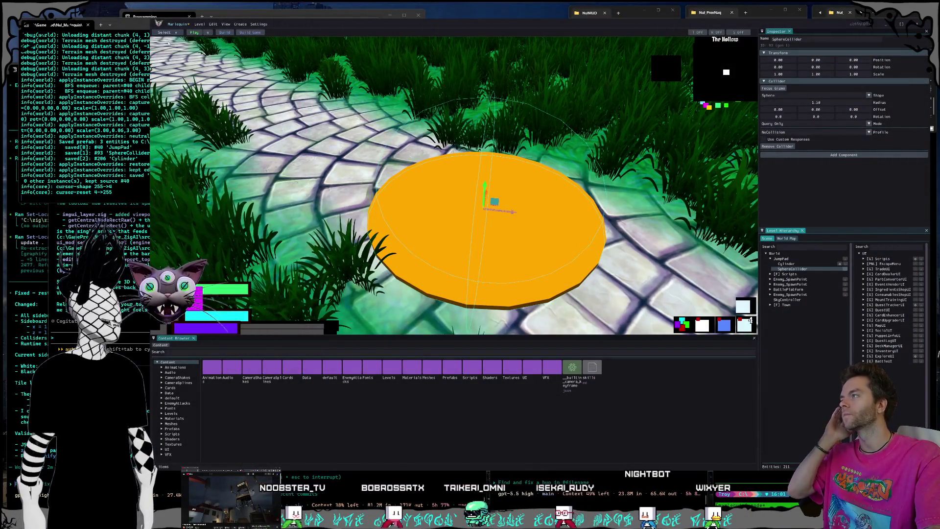
# Step: Paste the jump pad screenshot into the Codex prompt and dictate a request about player overlap
pyautogui.hotkey('alt', 'Tab')
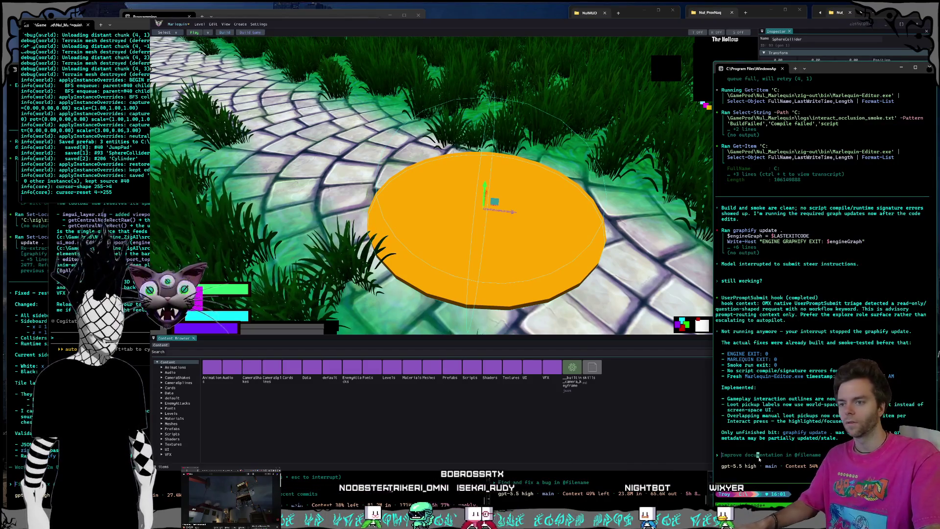
pyautogui.hotkey('ctrl', 'v')
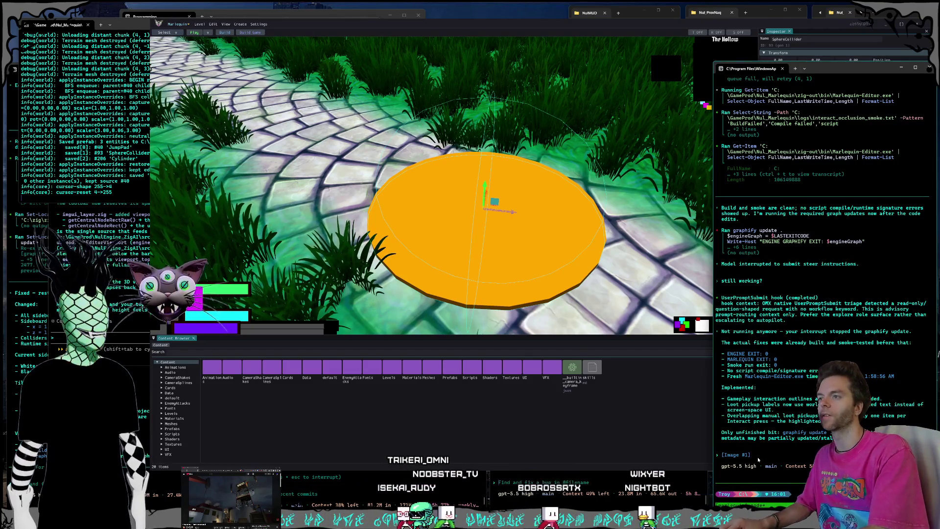
pyautogui.press('ctrl+super')
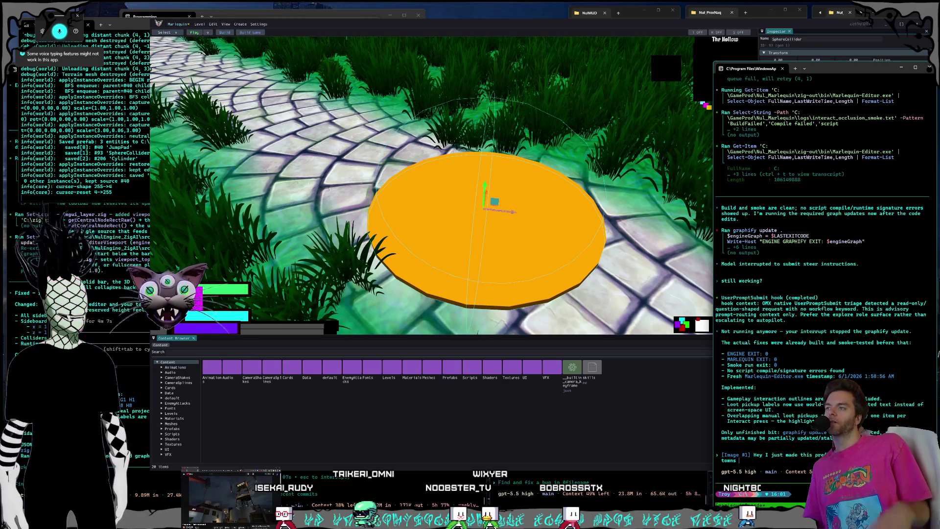
pyautogui.write('for a jump pad')
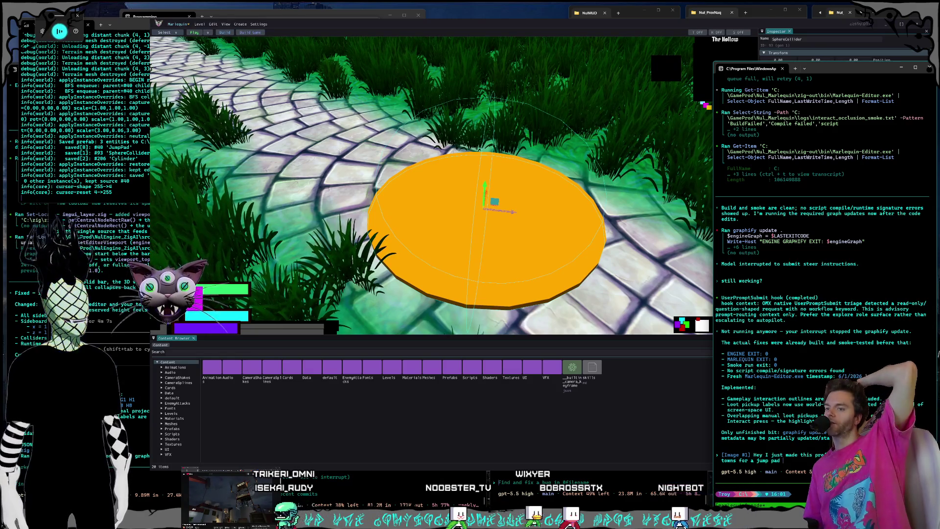
pyautogui.write(" and it's got")
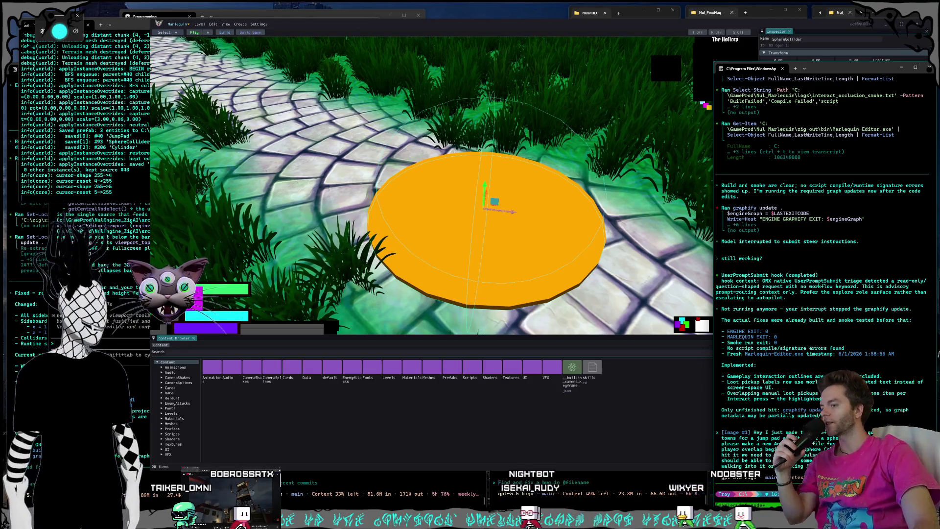
pyautogui.click(601, 503)
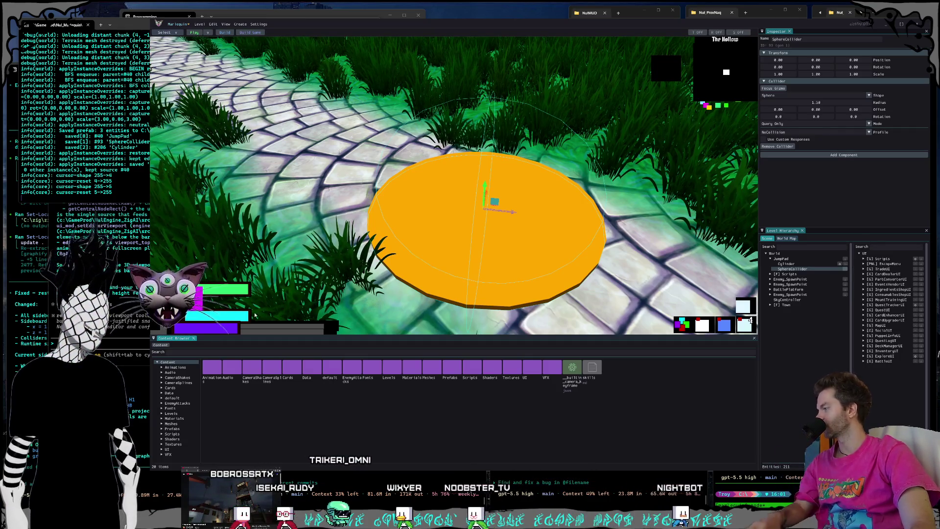
# Step: Launch Voicemeeter Potato via Windows search with 'voic', then return to the Codex terminal
pyautogui.press('super')
pyautogui.write('voic')
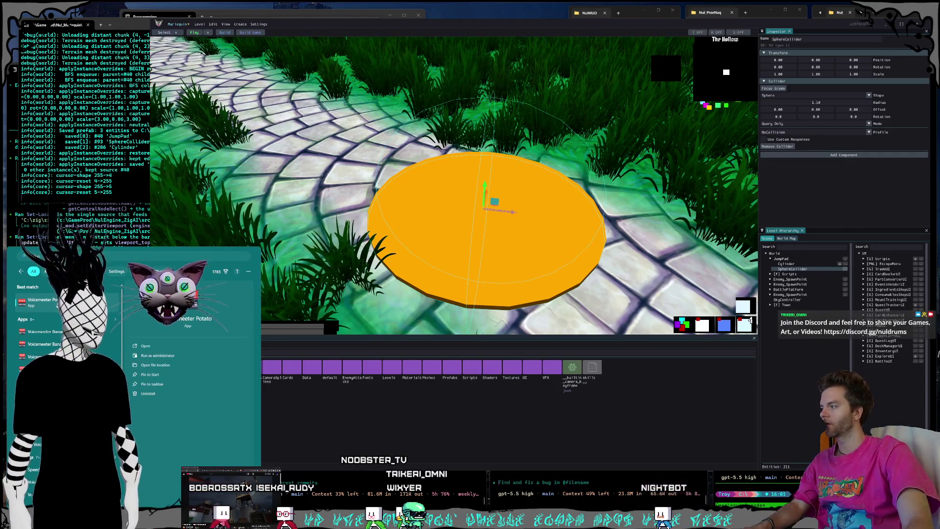
pyautogui.press('Return')
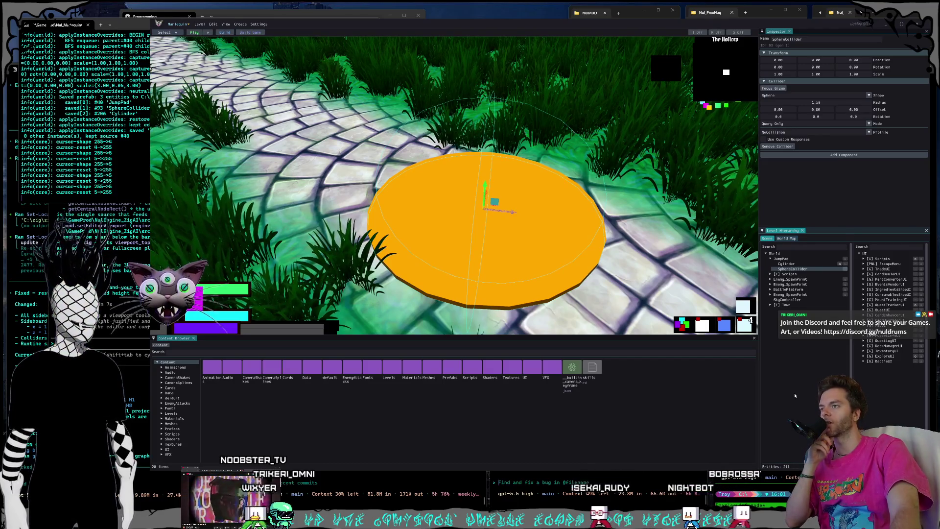
pyautogui.hotkey('alt', 'Tab')
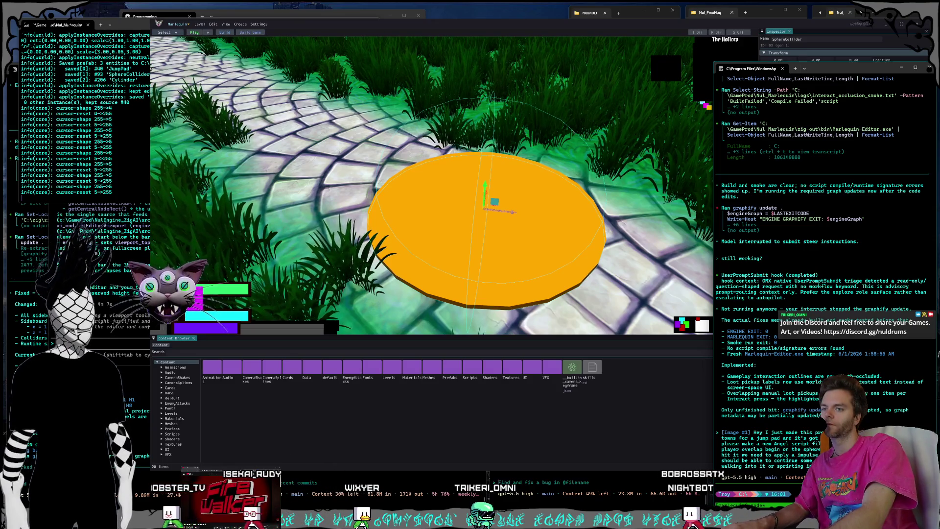
# Step: Finish dictating the Angel script jump-launch request and send it to the Codex agent
pyautogui.press('super+h')
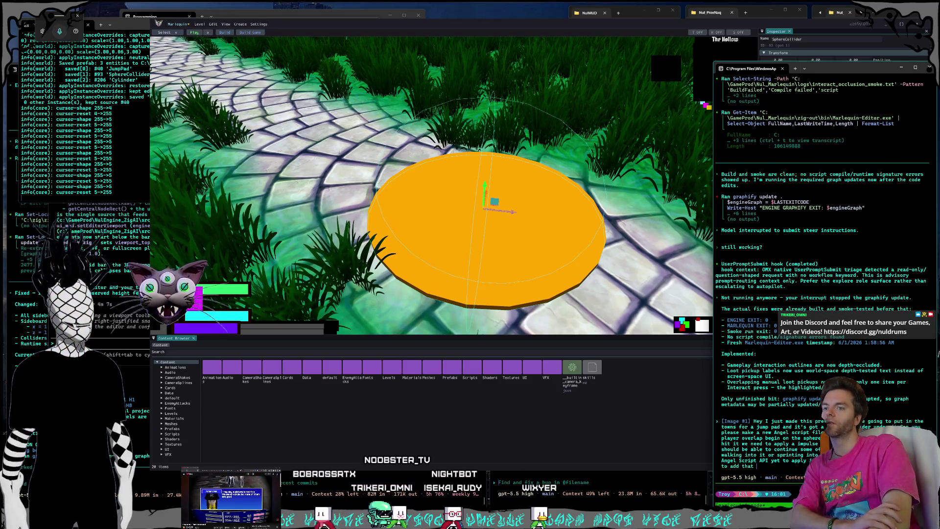
pyautogui.press('Return')
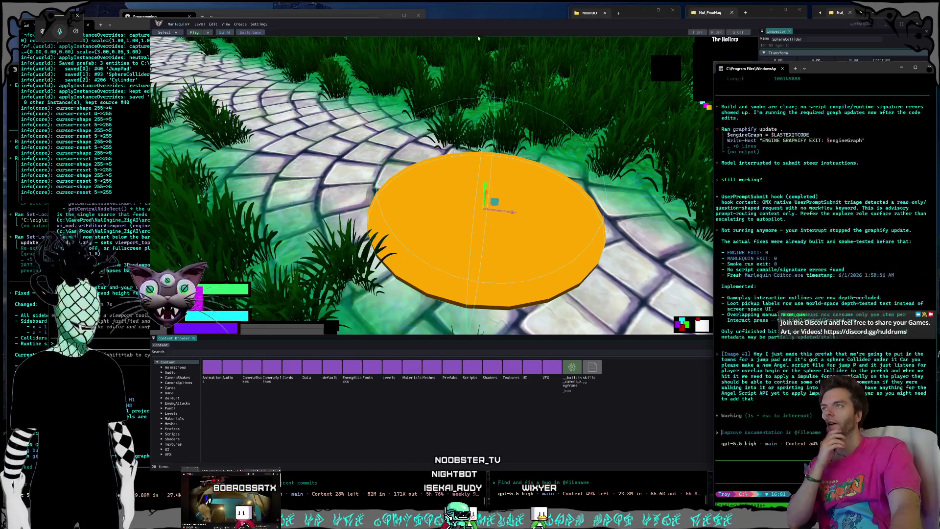
pyautogui.click(492, 28)
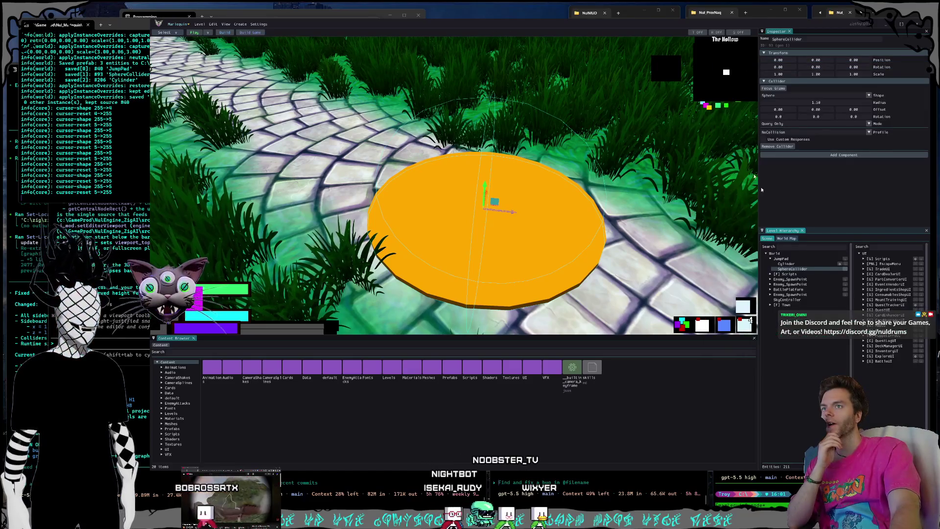
# Step: Select JumpPad and fly the camera out across the field toward the village
pyautogui.click(781, 259)
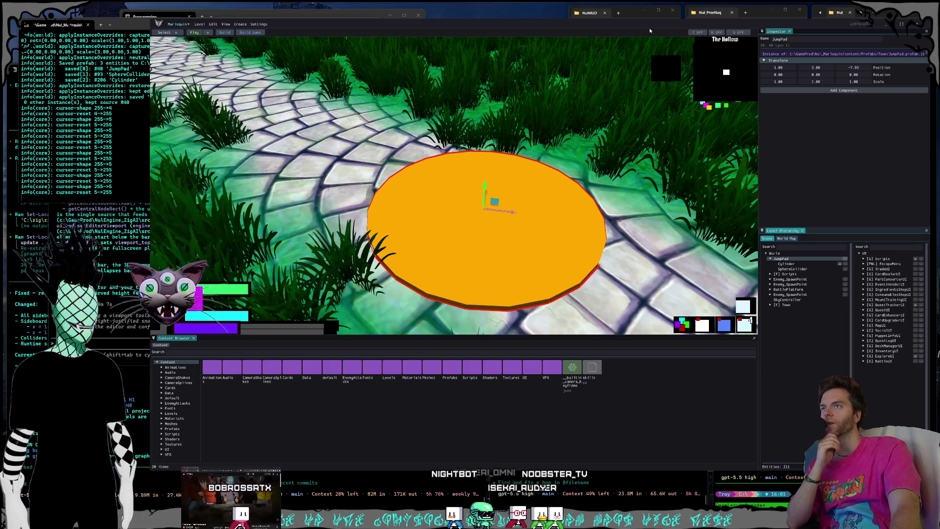
pyautogui.press('s')
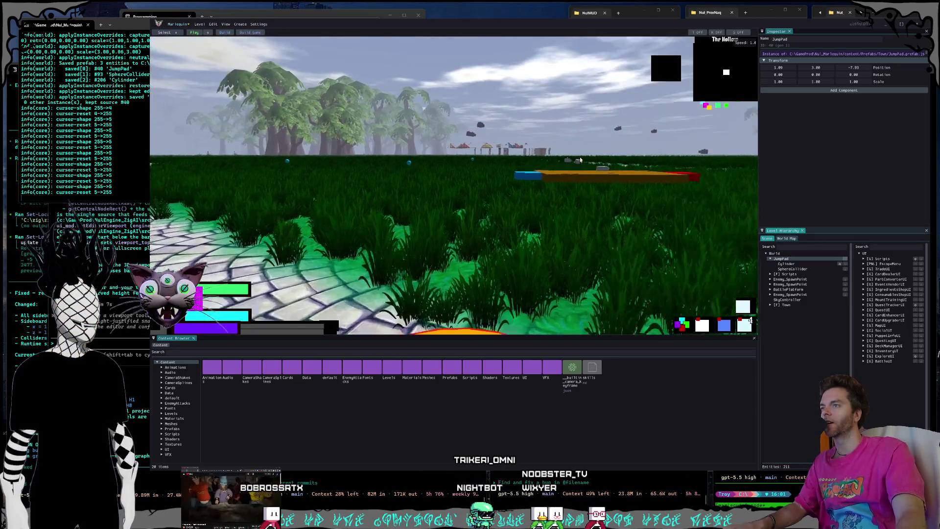
pyautogui.press('w')
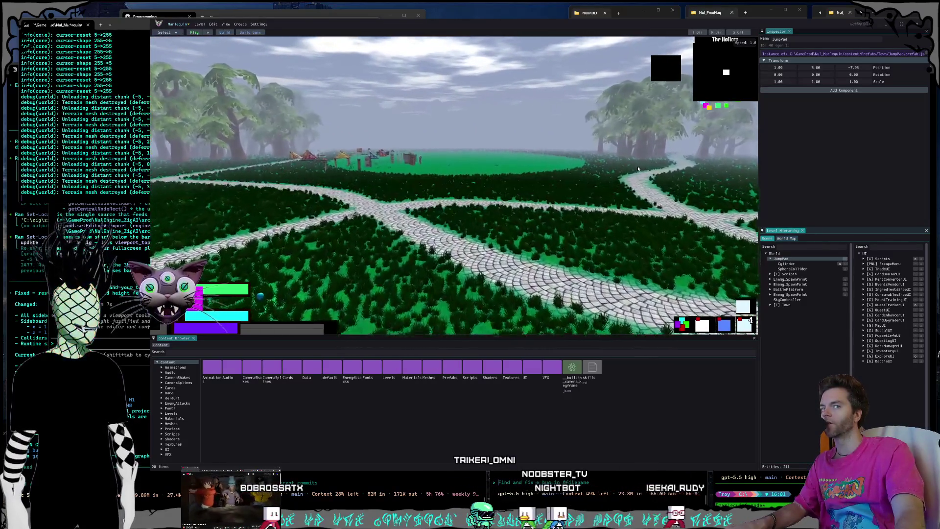
pyautogui.press('w')
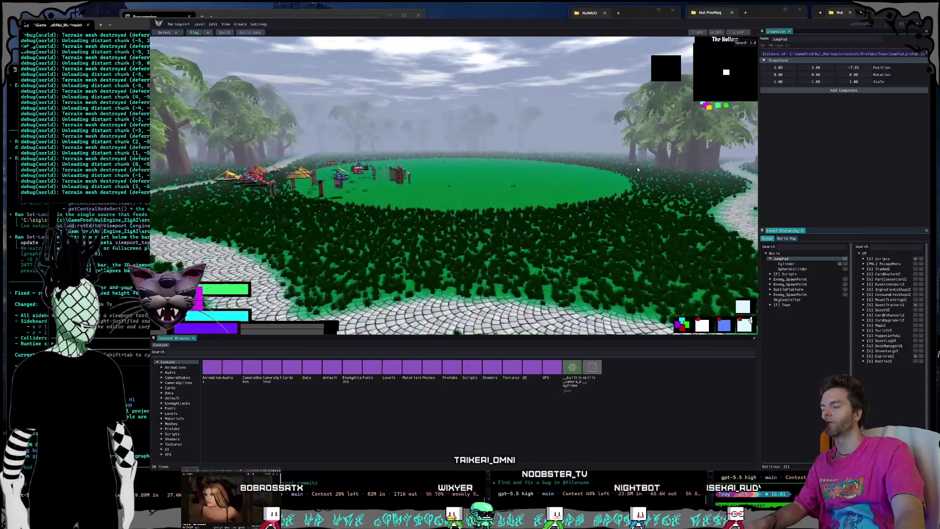
pyautogui.press('w')
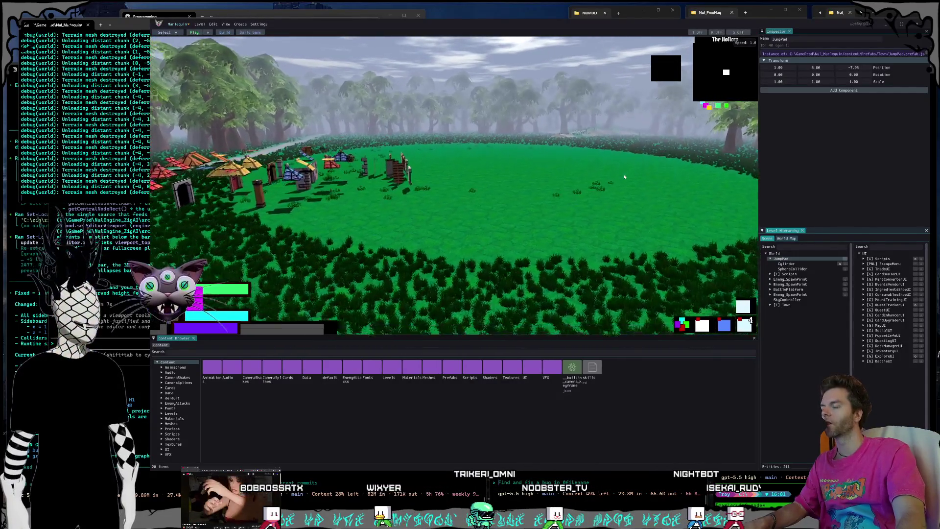
pyautogui.press('w')
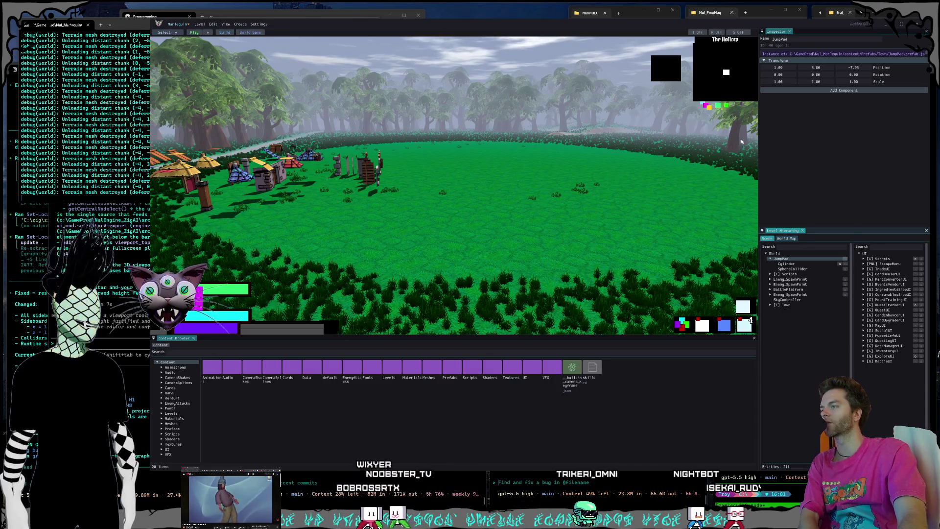
# Step: Open the Create, Level and Select mode menus, and snip the open mode list
pyautogui.click(240, 24)
pyautogui.moveTo(237, 37)
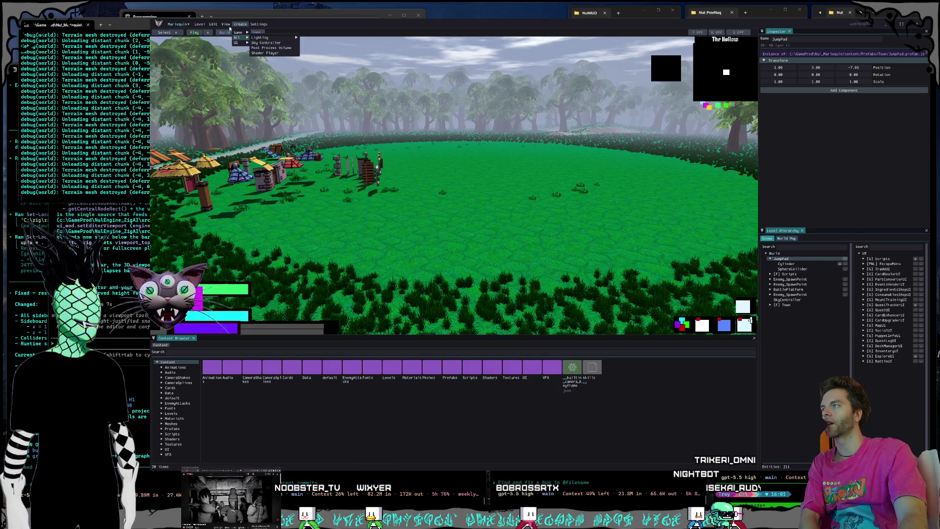
pyautogui.click(200, 24)
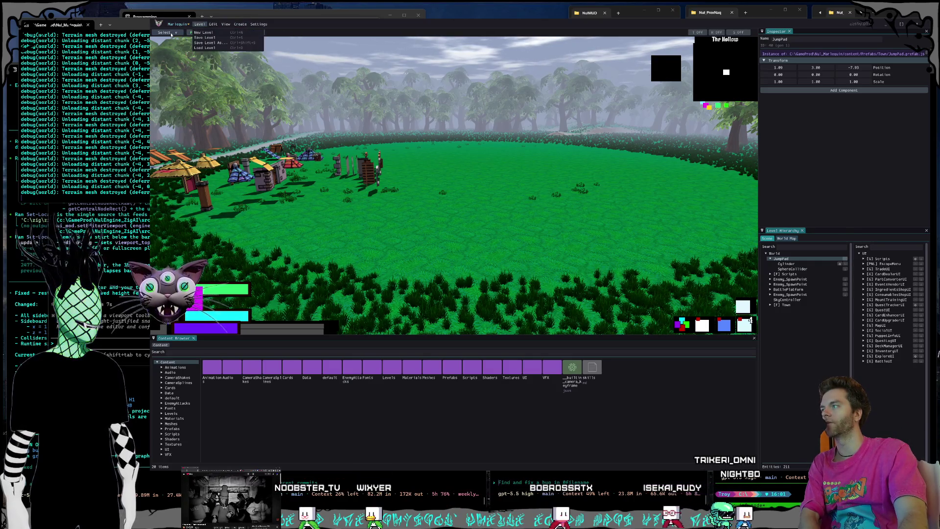
pyautogui.click(171, 33)
pyautogui.click(168, 33)
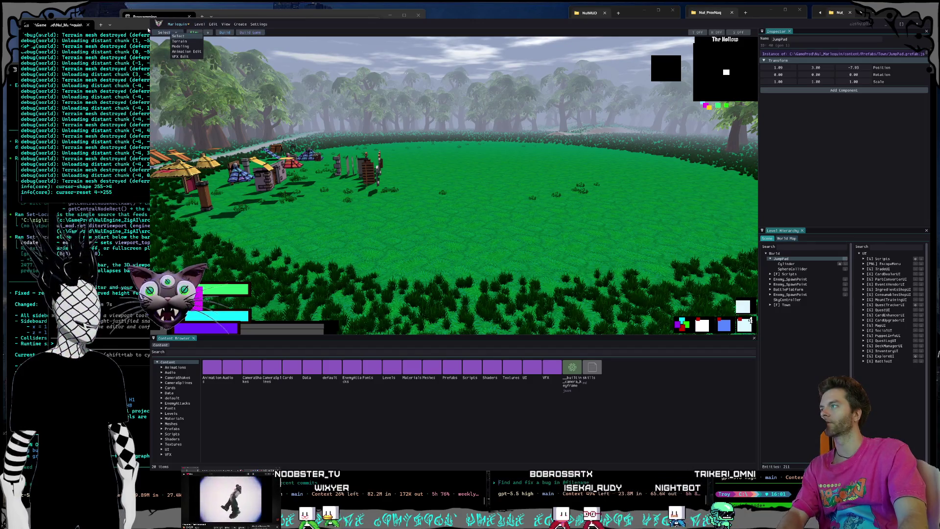
pyautogui.press('super+shift+s')
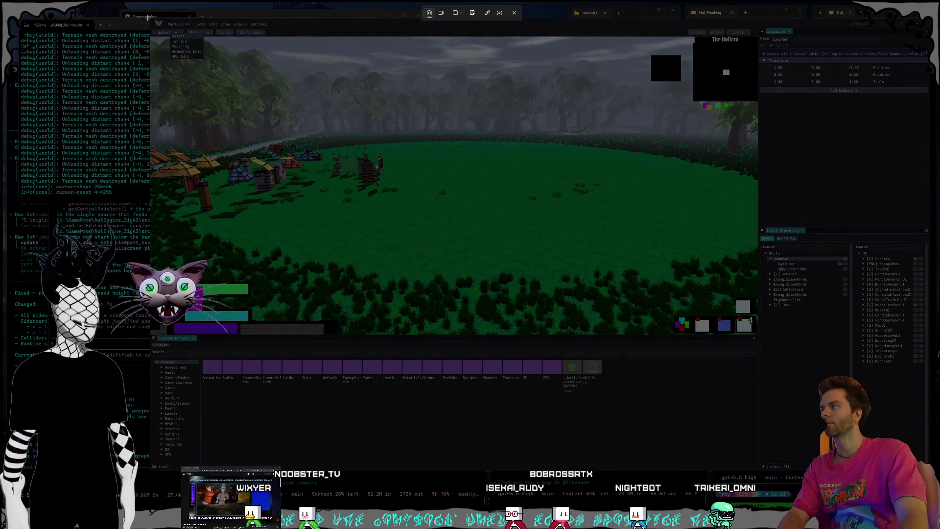
pyautogui.moveTo(147, 18); pyautogui.dragTo(228, 78)
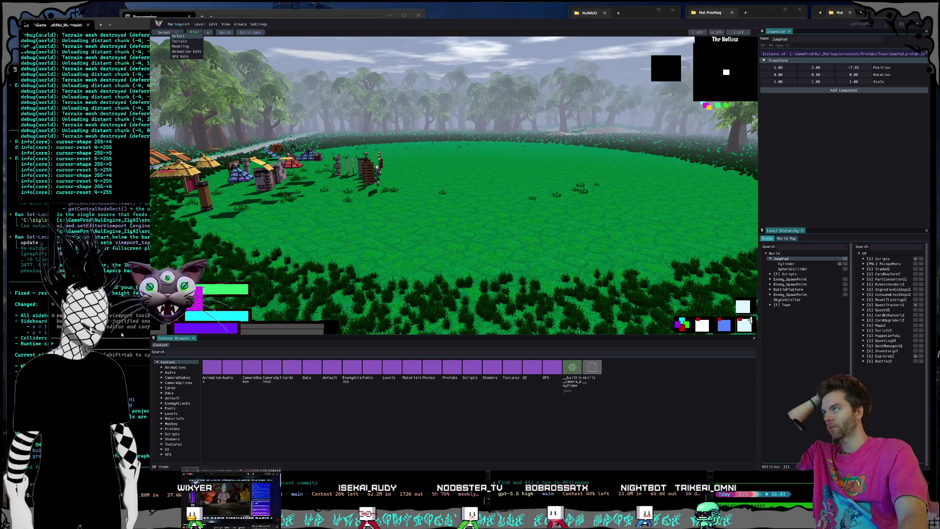
pyautogui.click(142, 341)
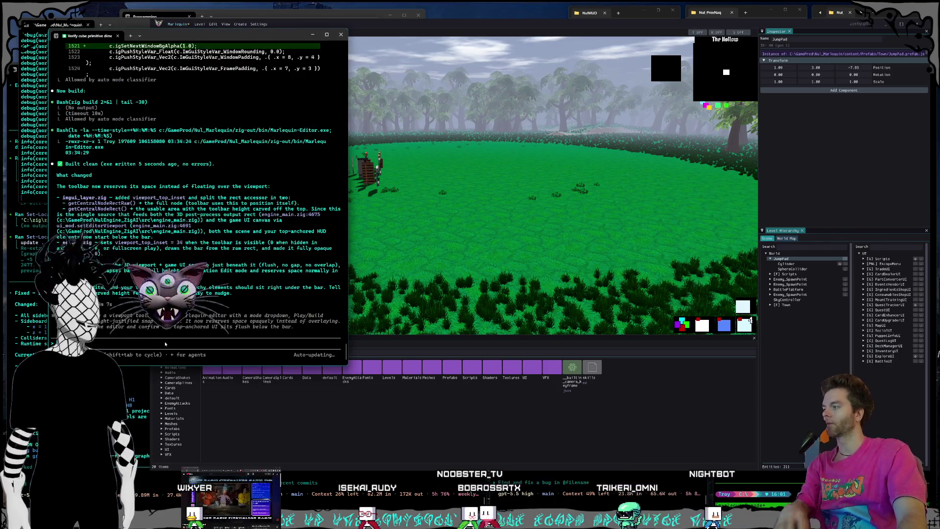
# Step: Dictate and send a bug report that the mode dropdown opens at the cursor position
pyautogui.press('super+h')
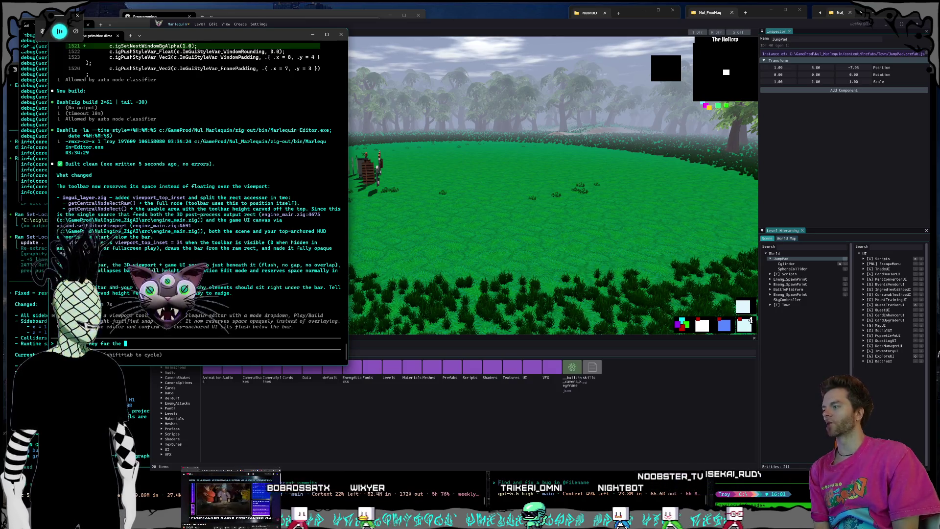
pyautogui.write('mode drop down every time I left click on it the menu of options is at the position of my cursor')
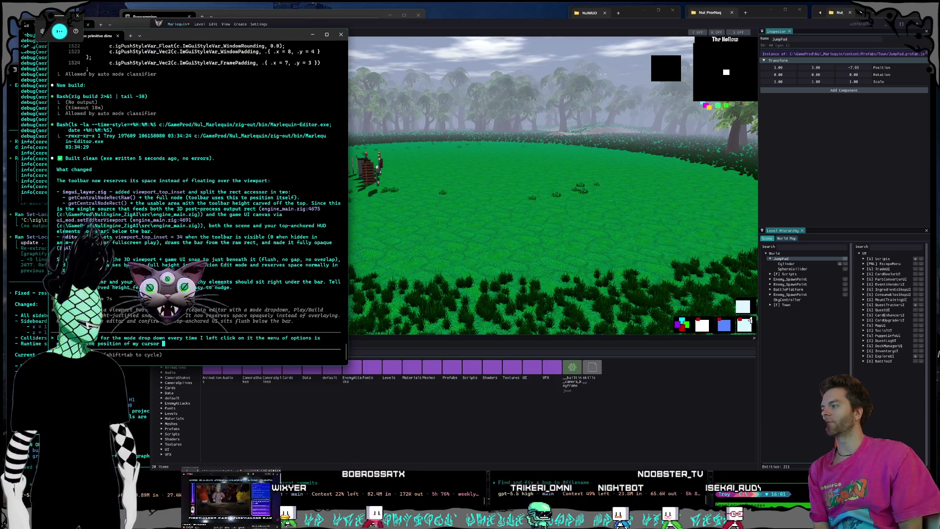
pyautogui.write(' but it needs to be at a fixed ')
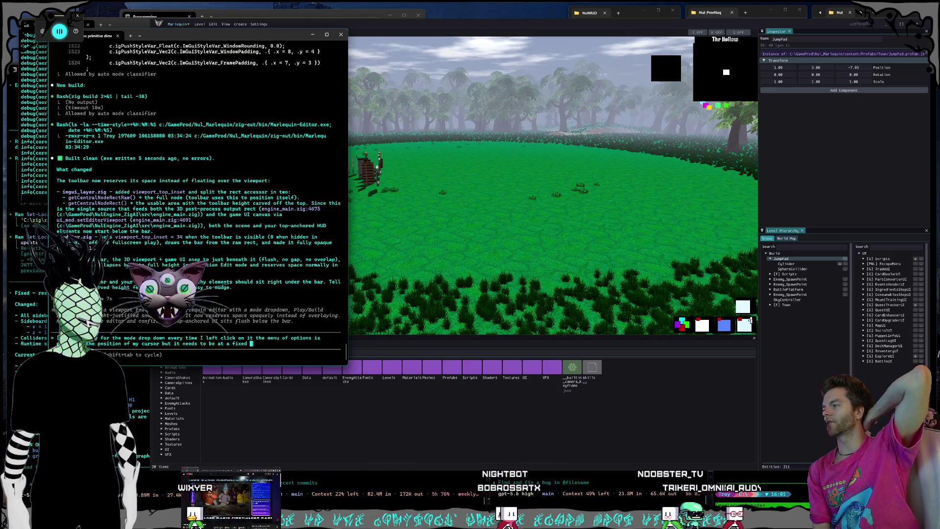
pyautogui.write('spot that is aligned left')
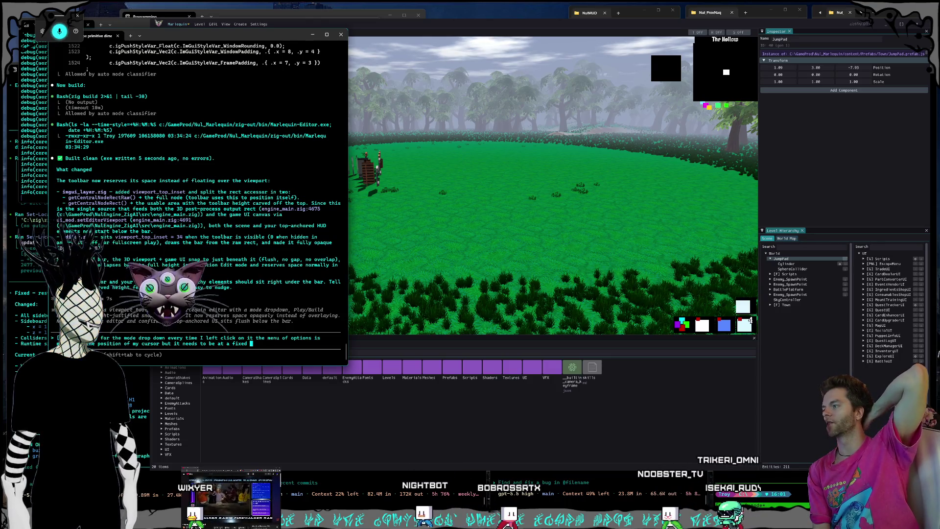
pyautogui.press('BackSpace')
pyautogui.press('BackSpace')
pyautogui.press('BackSpace')
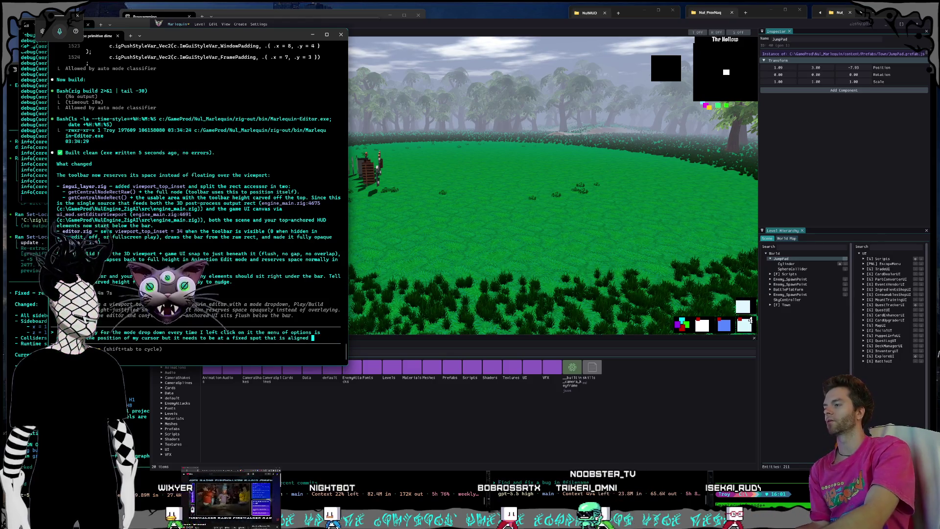
pyautogui.write('every')
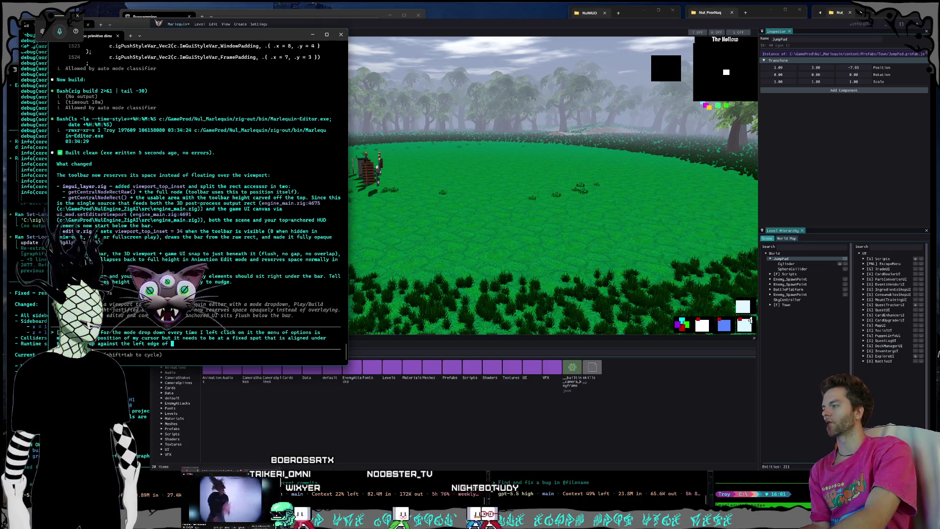
pyautogui.press('Return')
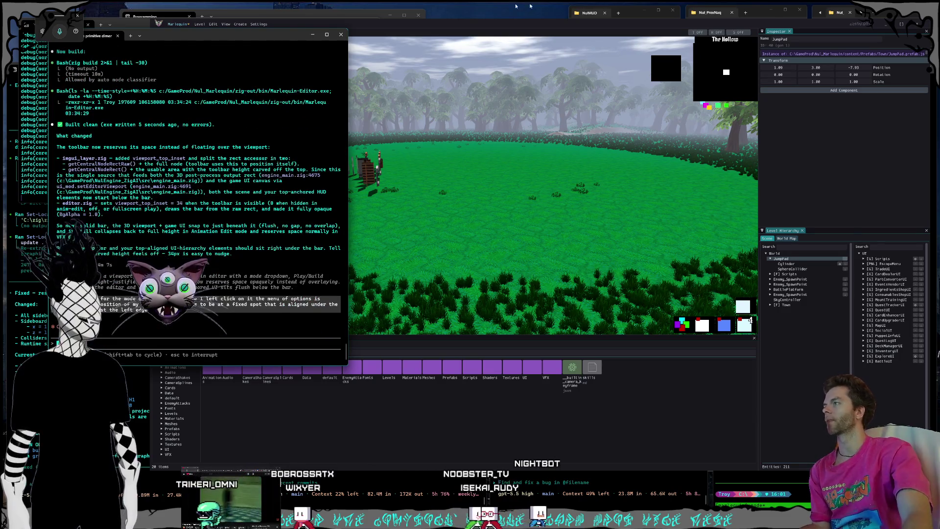
# Step: Check the Play options dropdown in the editor, then scroll back through the agent's terminal output
pyautogui.click(395, 25)
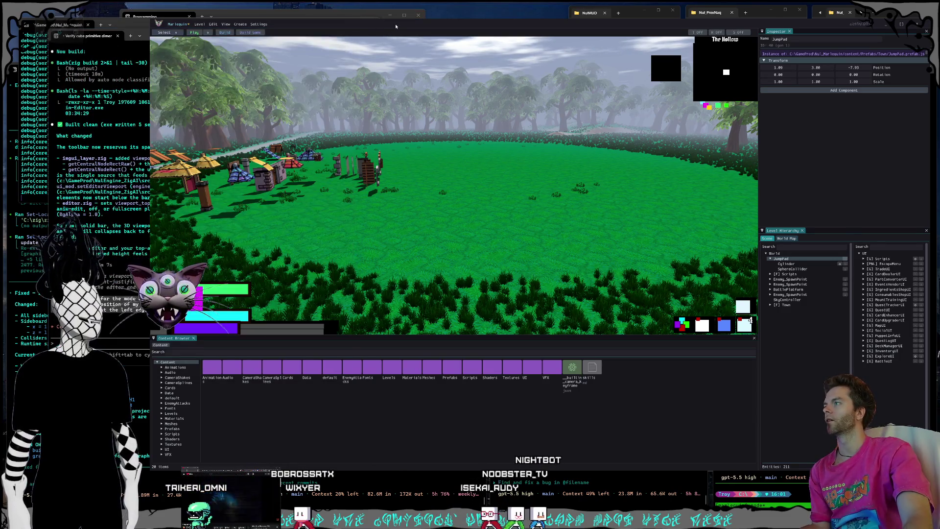
pyautogui.click(207, 32)
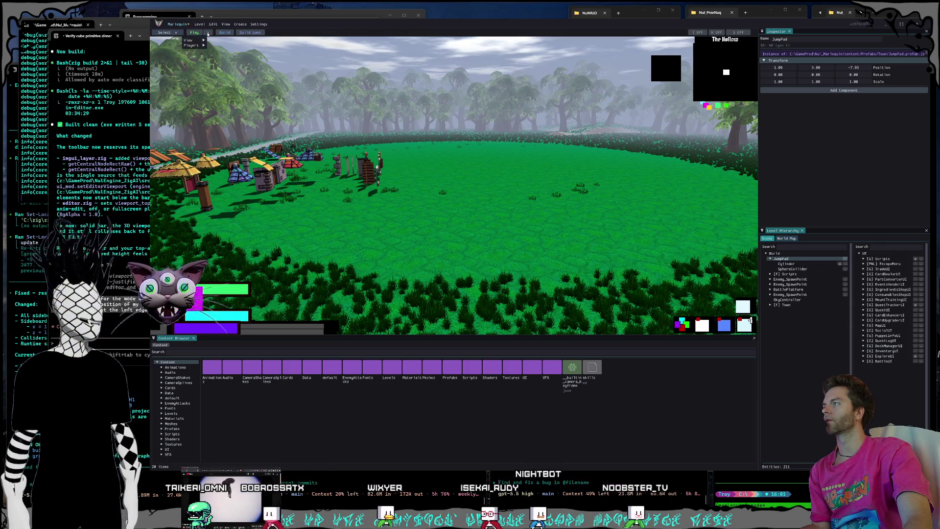
pyautogui.moveTo(194, 46)
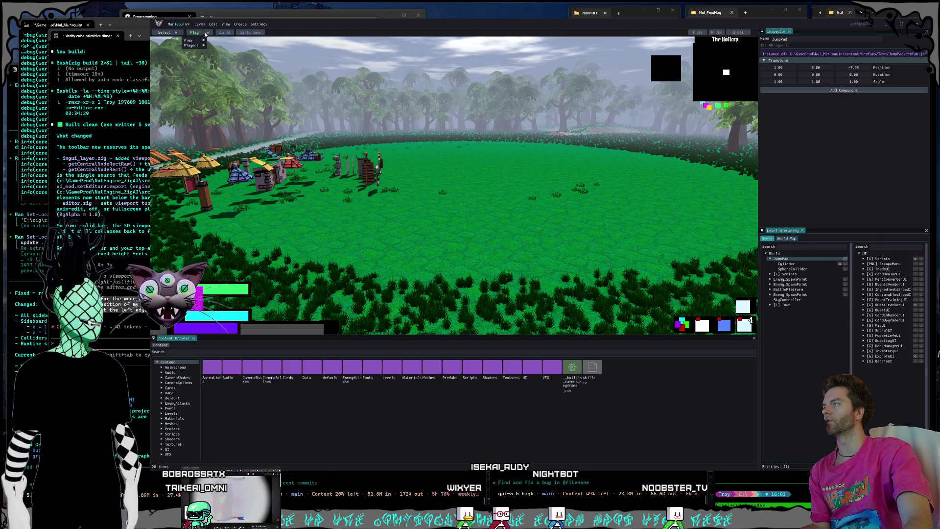
pyautogui.click(208, 33)
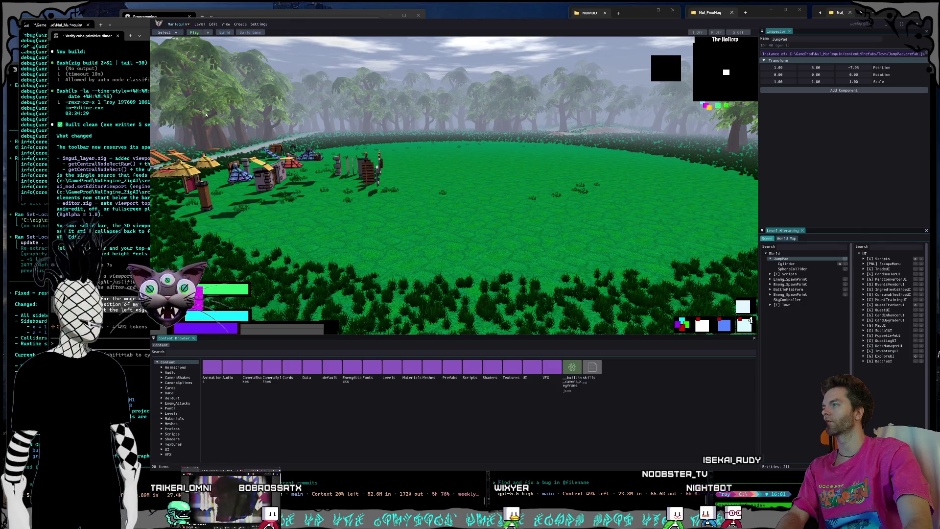
pyautogui.click(136, 249)
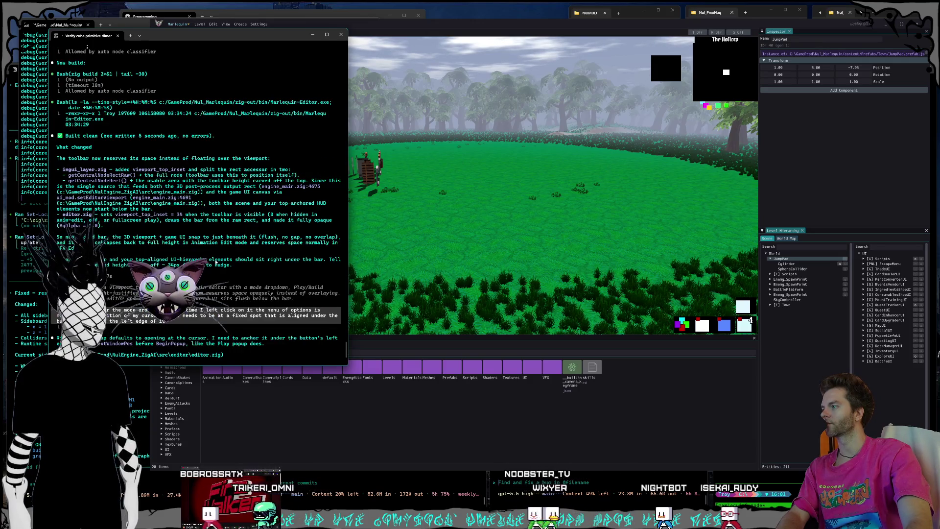
pyautogui.scroll(2, 216, 263)
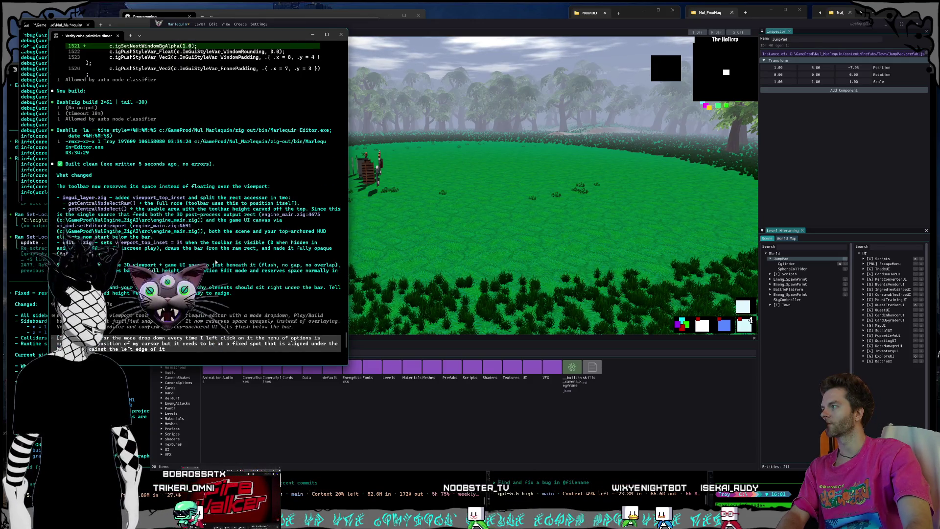
# Step: Click the Marlequin Editor window to raise it over the Claude Code terminal
pyautogui.click(396, 30)
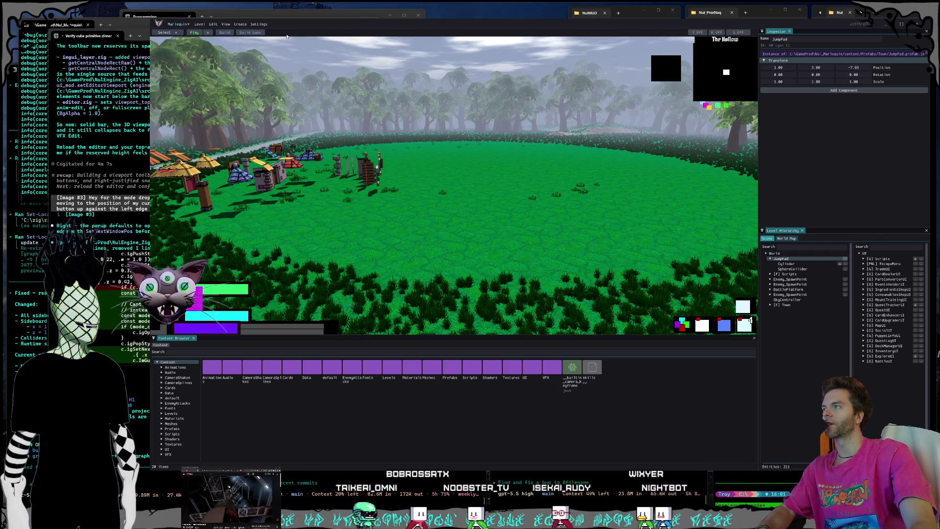
# Step: Maximize the editor and review the translation, rotation and scale snap choices
pyautogui.doubleClick(319, 24)
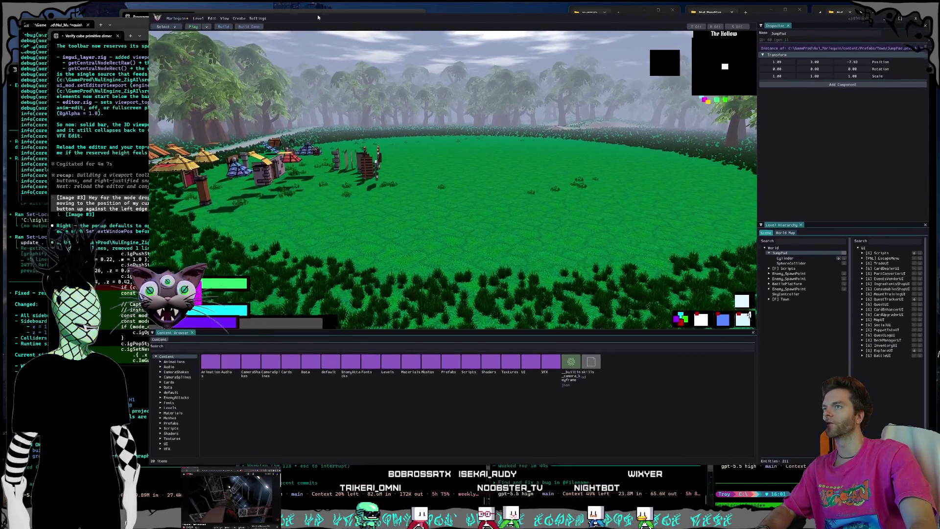
pyautogui.click(694, 25)
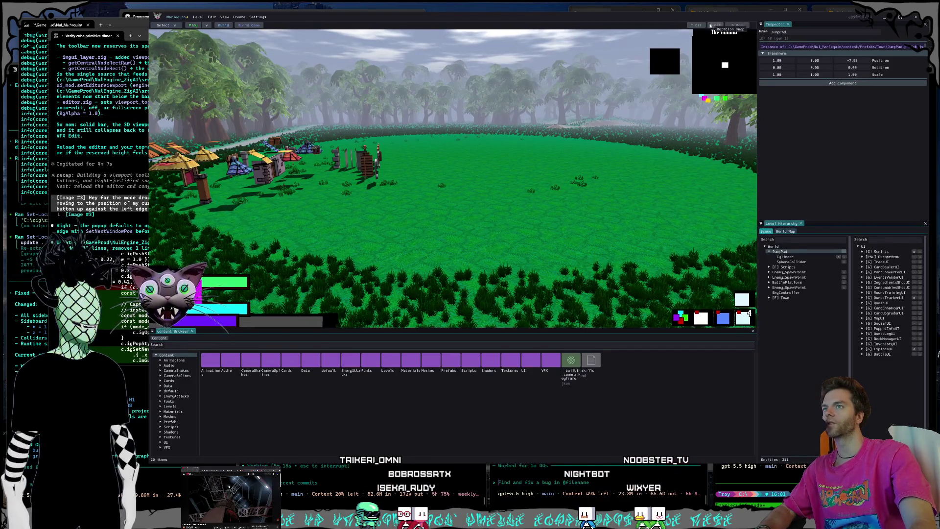
pyautogui.click(733, 25)
pyautogui.click(739, 25)
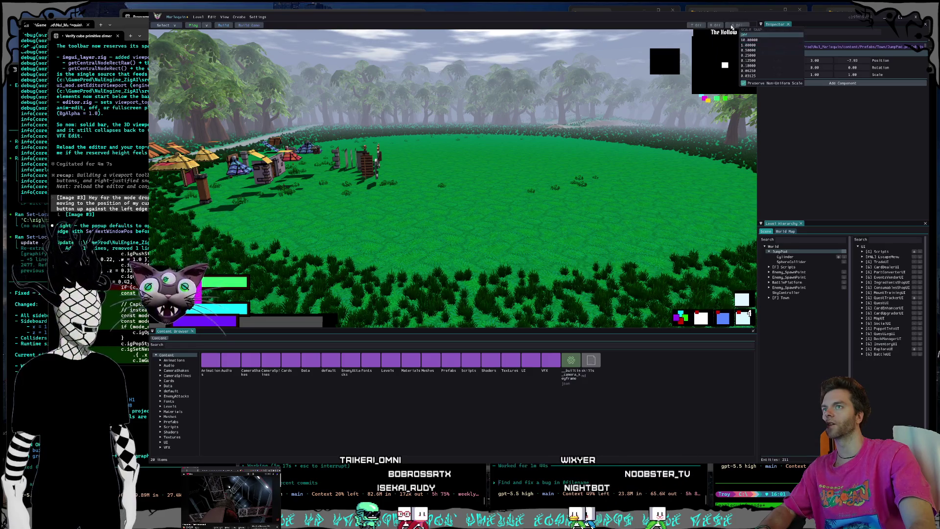
pyautogui.click(665, 23)
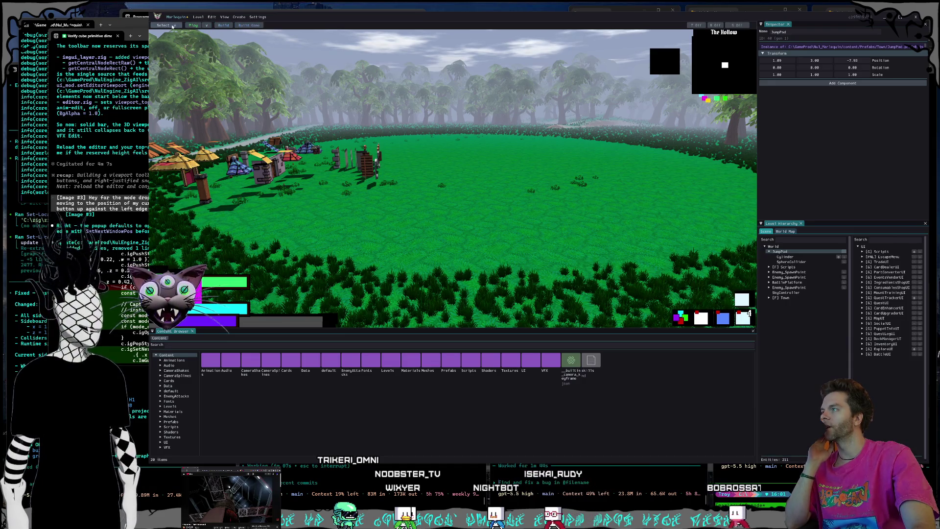
# Step: Look through the Level menu options, then switch to the Edit menu list
pyautogui.click(198, 17)
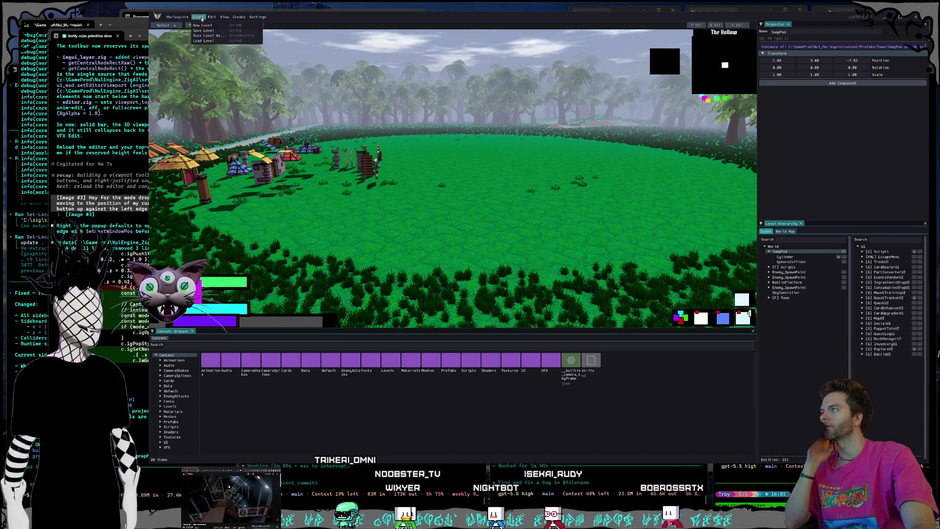
pyautogui.click(198, 18)
pyautogui.click(198, 18)
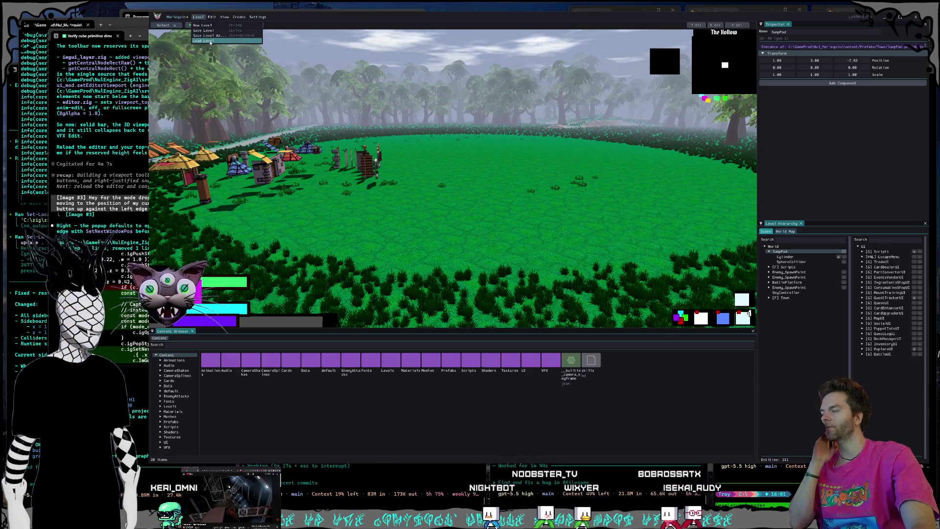
pyautogui.click(210, 41)
# Step: Check the View menu, then bring up Input Bindings from the Settings menu
pyautogui.click(213, 18)
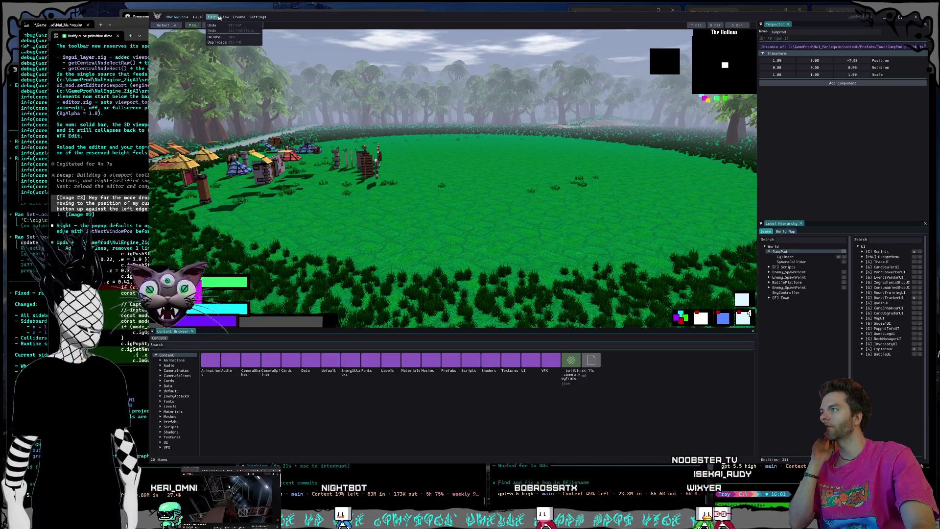
pyautogui.moveTo(224, 16)
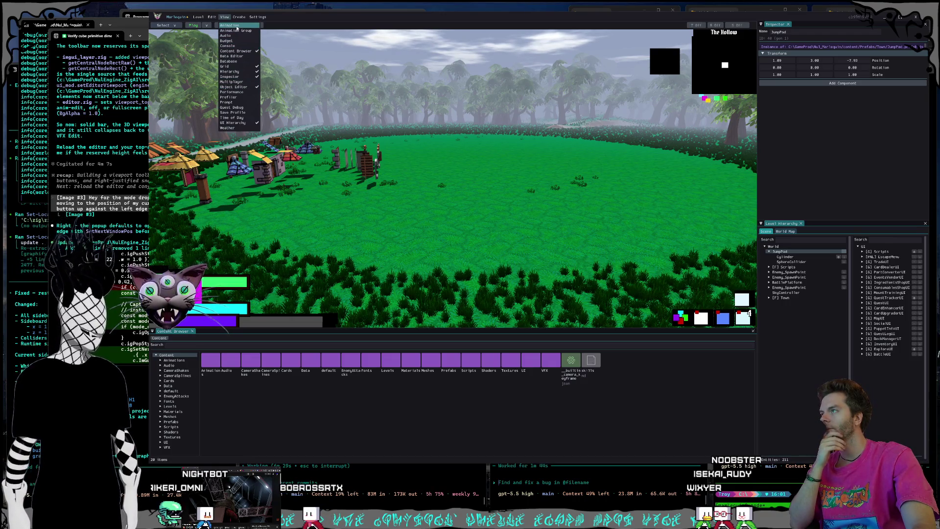
pyautogui.press('Escape')
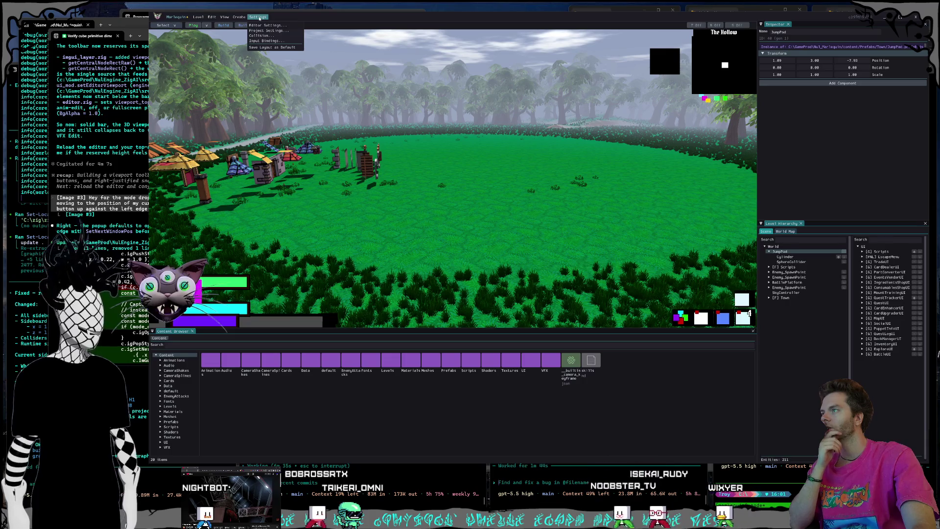
pyautogui.click(264, 40)
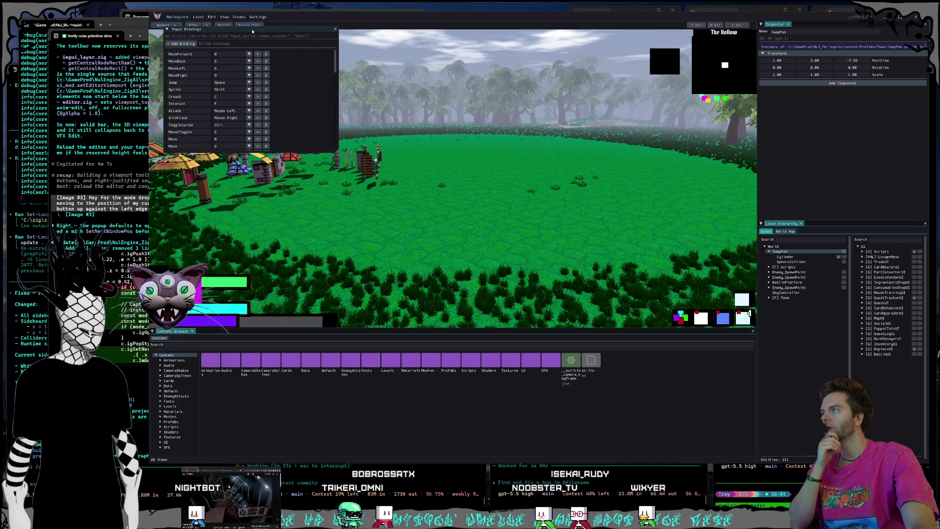
# Step: Enlarge the Input Bindings window and scroll through its action list
pyautogui.moveTo(511, 200); pyautogui.dragTo(523, 297)
pyautogui.scroll(-3, 470, 166)
pyautogui.scroll(-2, 471, 167)
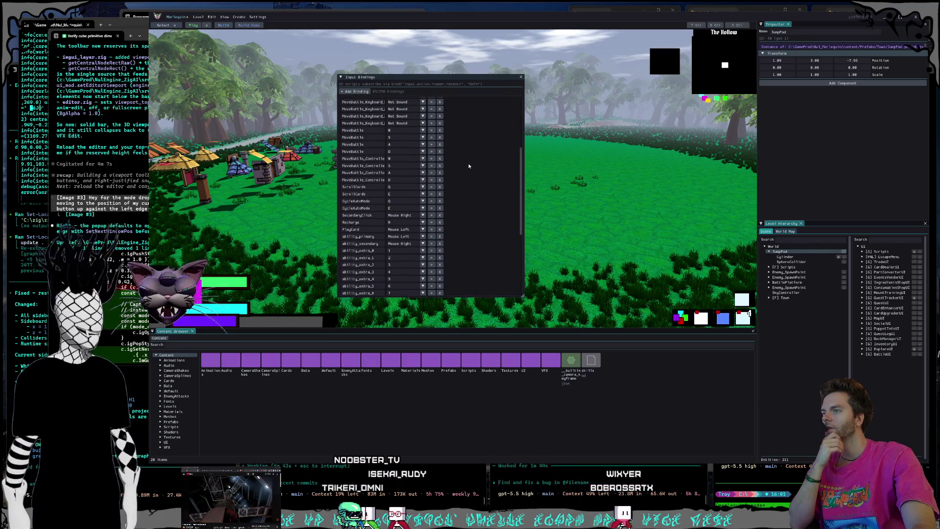
pyautogui.scroll(5, 469, 166)
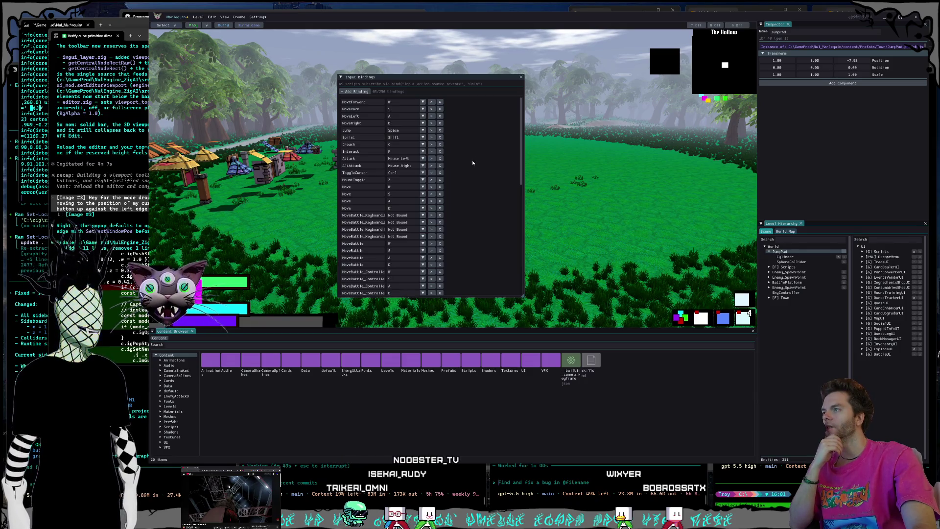
# Step: Expand and collapse the MoveForward and MoveBack binding details
pyautogui.click(431, 103)
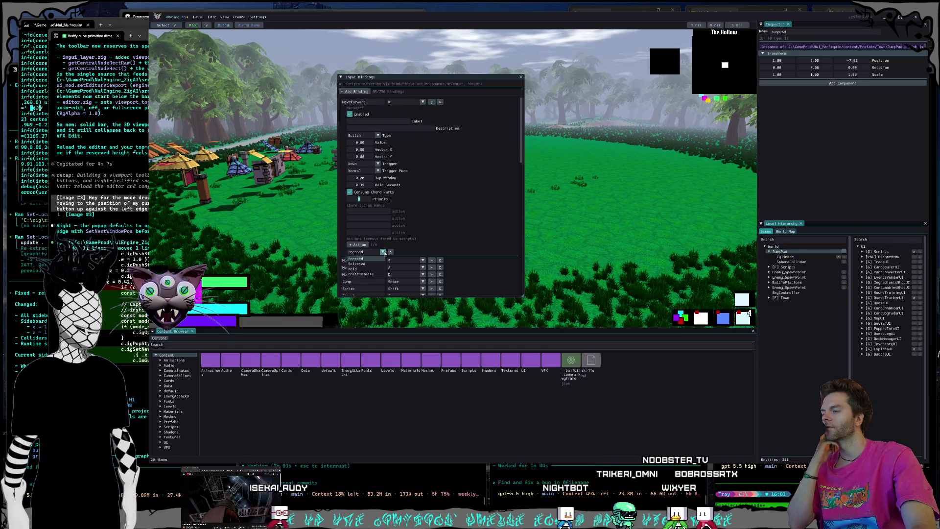
pyautogui.press('Escape')
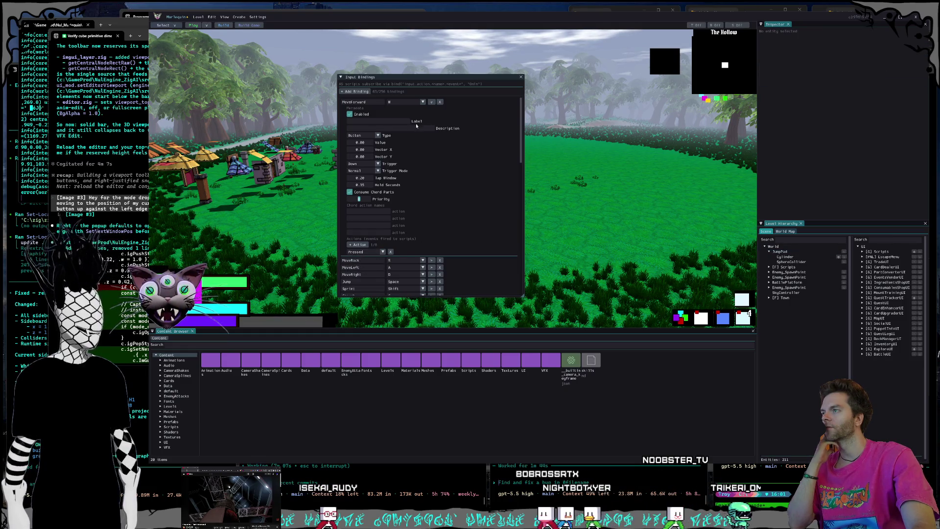
pyautogui.click(430, 102)
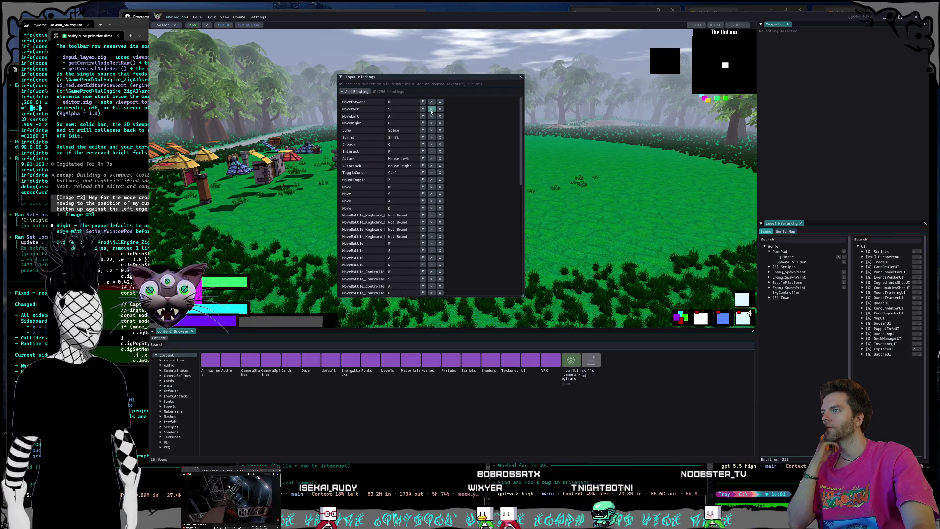
pyautogui.click(431, 109)
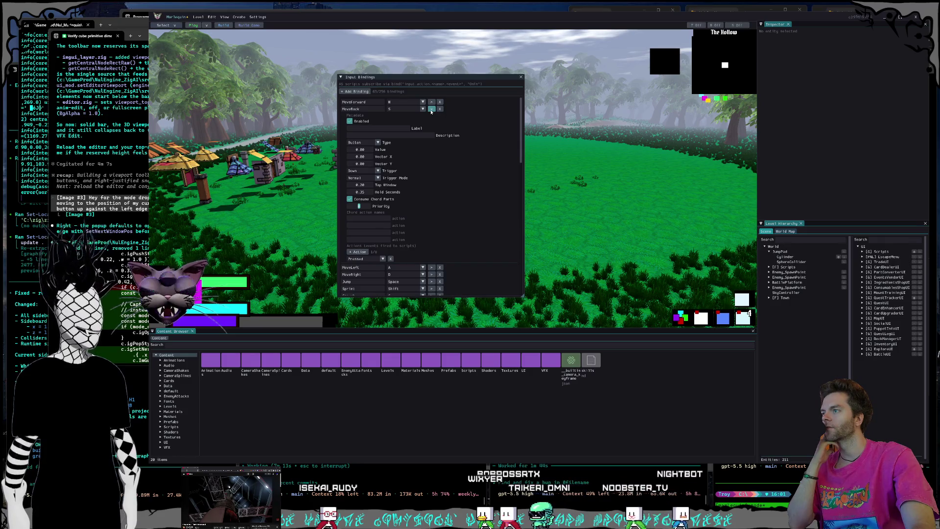
pyautogui.click(431, 110)
# Step: Scroll further down the bindings list to review the remaining actions
pyautogui.scroll(-2, 451, 125)
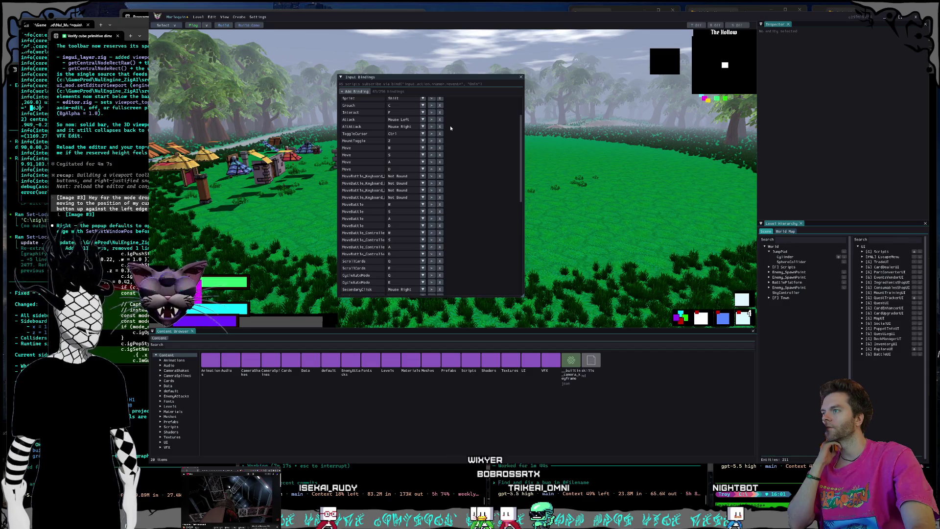
pyautogui.scroll(-1, 450, 128)
pyautogui.scroll(3, 450, 127)
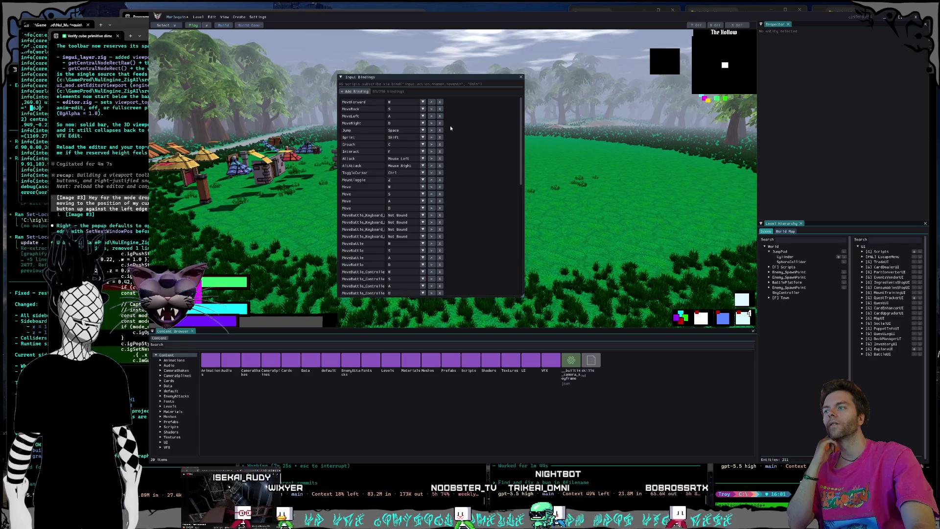
pyautogui.scroll(-1, 450, 125)
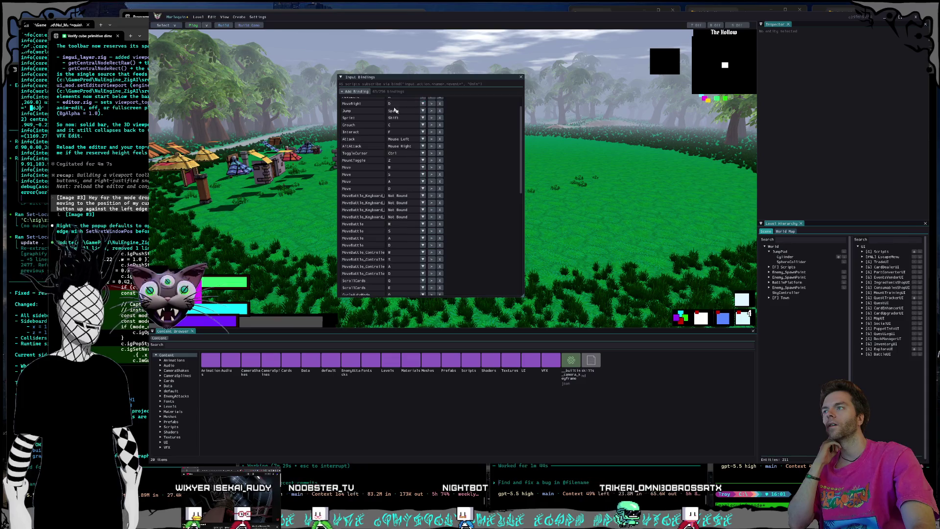
pyautogui.scroll(1, 391, 111)
pyautogui.scroll(-4, 392, 114)
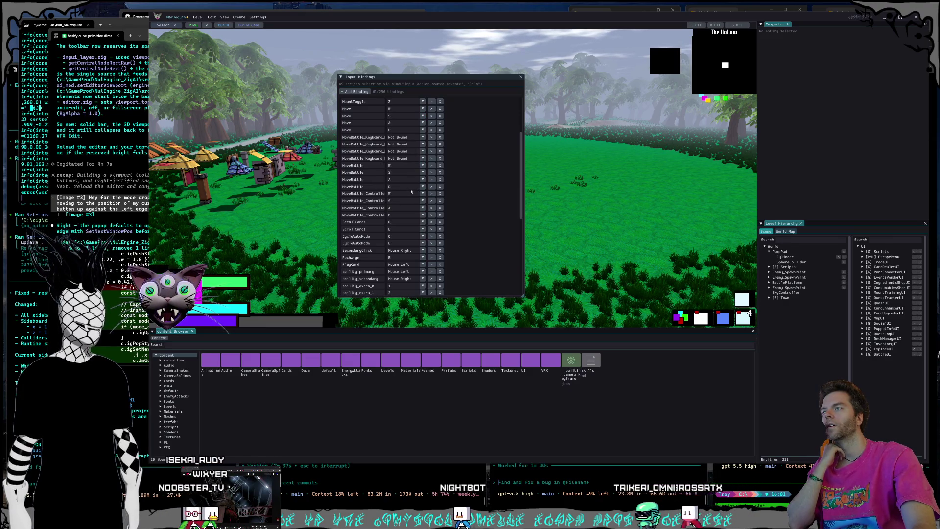
pyautogui.scroll(-1, 404, 199)
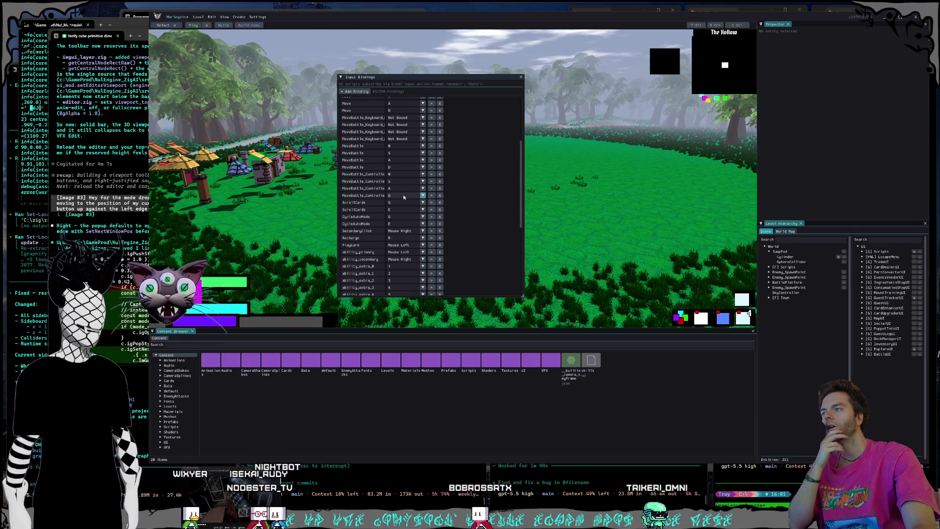
pyautogui.scroll(-1, 403, 195)
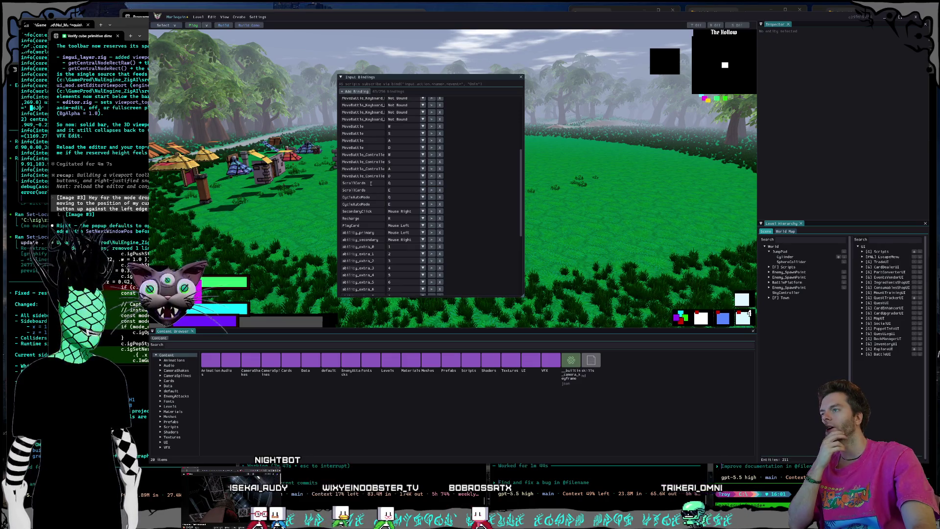
# Step: Expand the ScrollCards binding details and scroll through them
pyautogui.click(431, 183)
pyautogui.scroll(-1, 504, 206)
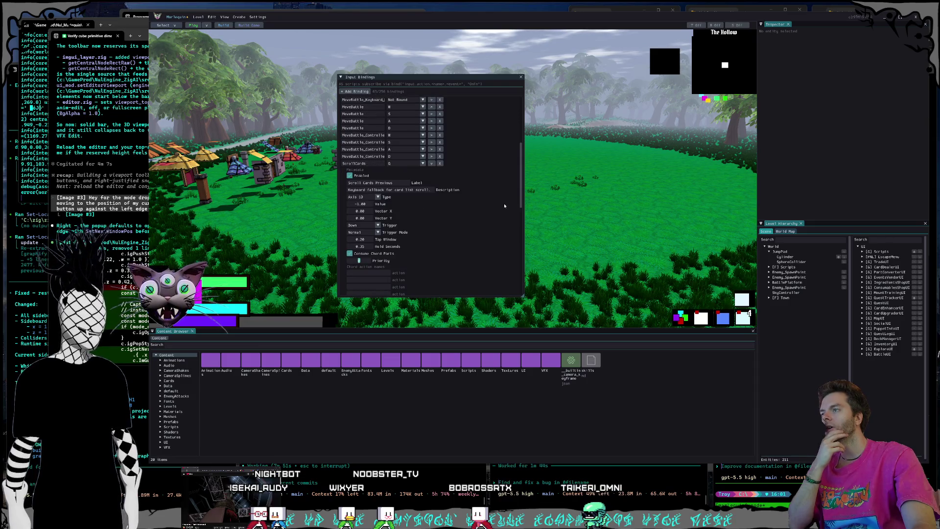
pyautogui.scroll(-4, 503, 205)
pyautogui.scroll(-3, 502, 205)
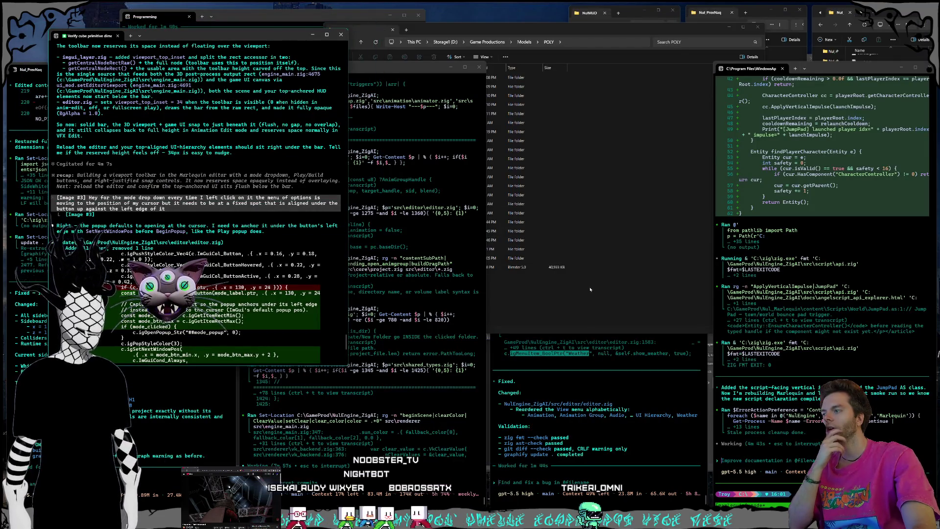
# Step: Scroll to the latest build output and answer the session rating prompt with 0
pyautogui.scroll(-10, 255, 300)
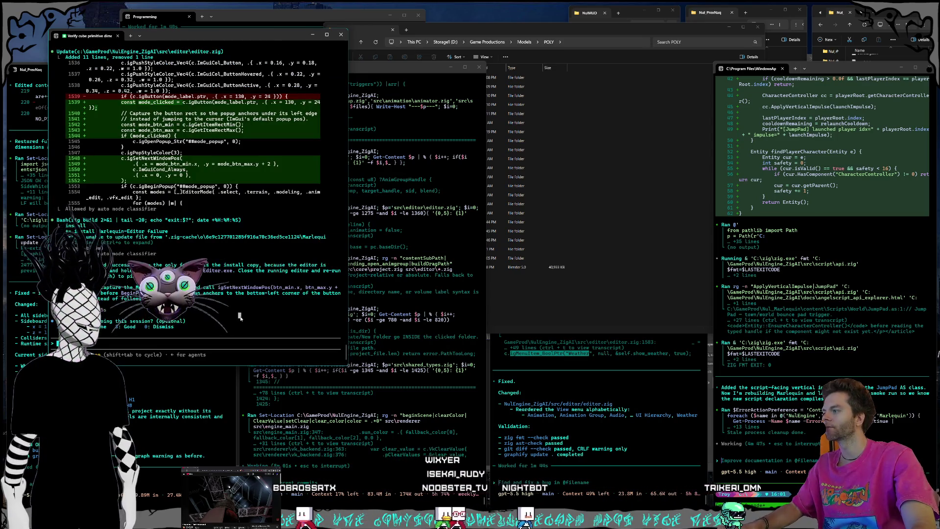
pyautogui.press('0')
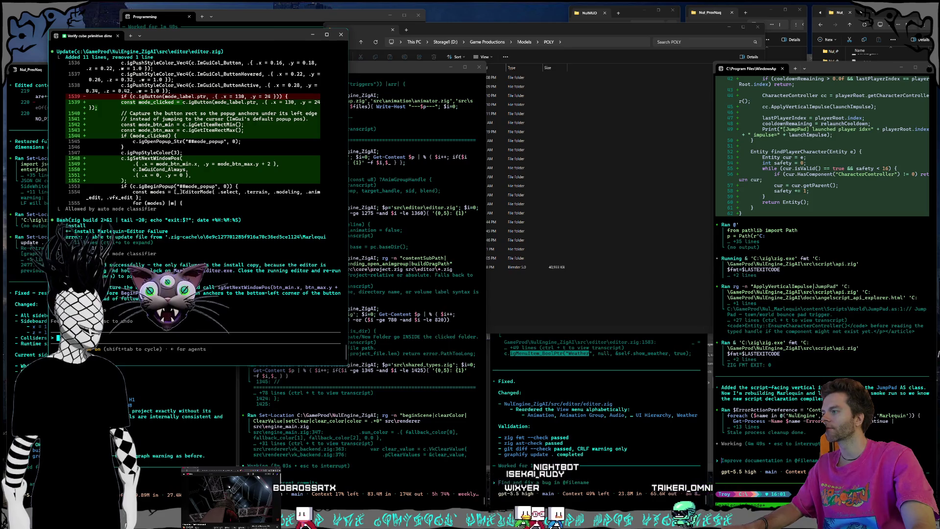
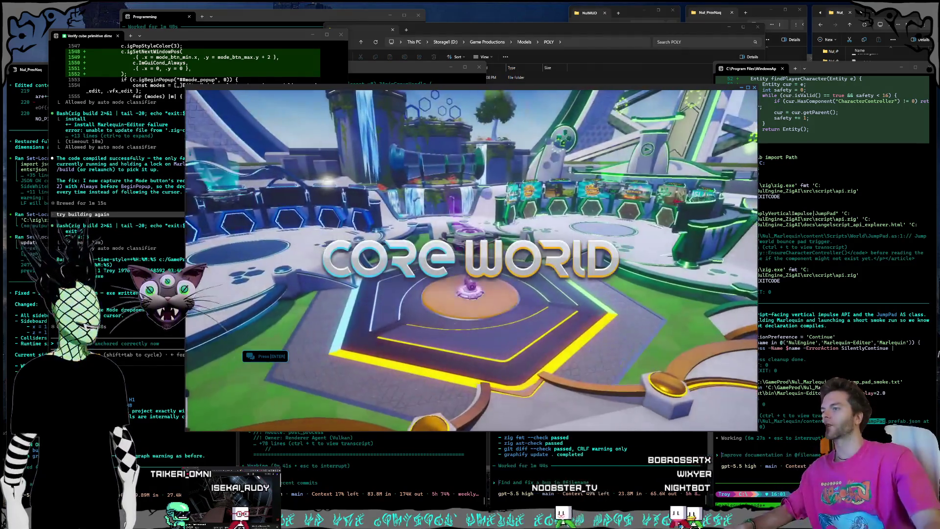
# Step: Open NuldrumsProto from My Projects in the Core editor, loading its last save
pyautogui.press('Return')
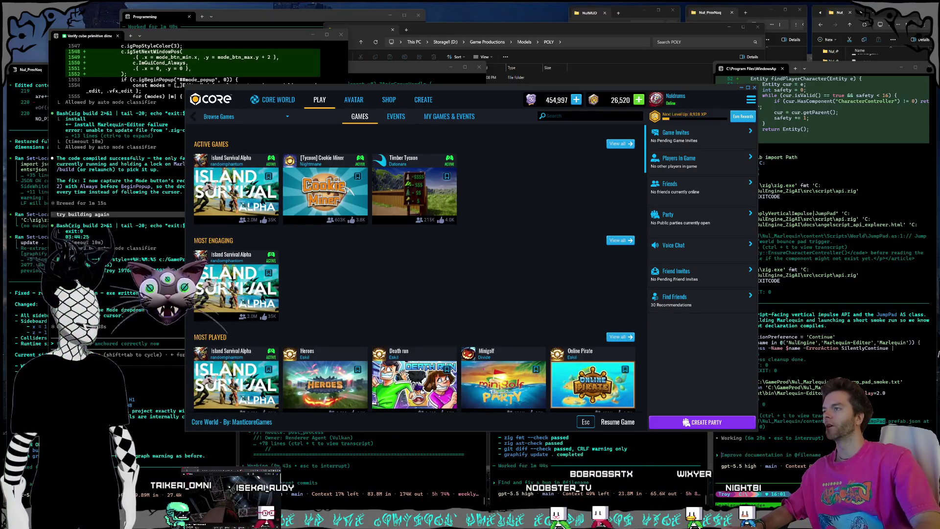
pyautogui.click(422, 97)
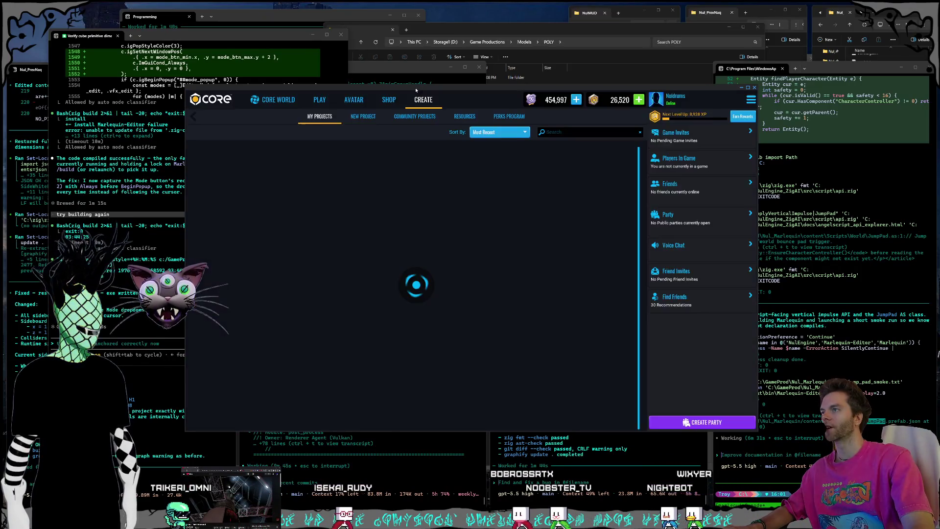
pyautogui.click(421, 141)
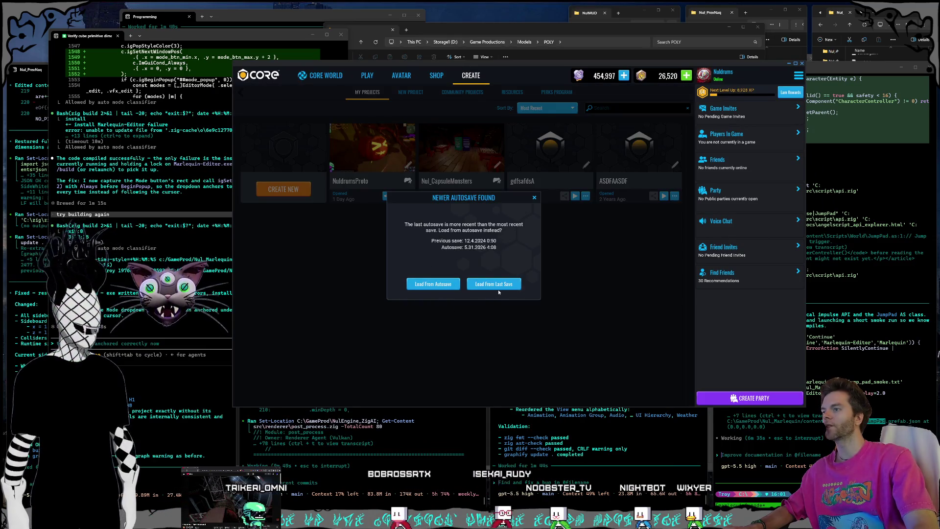
pyautogui.click(499, 289)
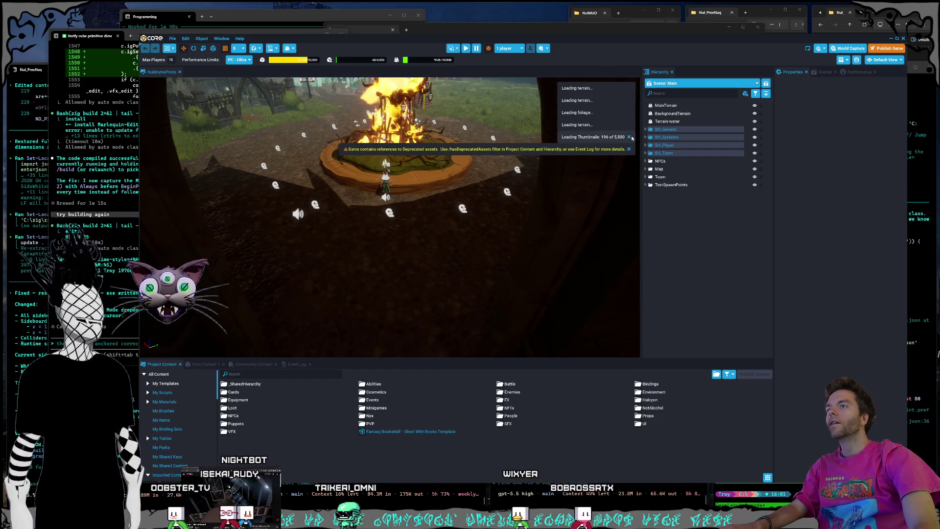
# Step: Dismiss the thumbnail-loading and deprecated-assets notifications
pyautogui.click(629, 137)
pyautogui.click(629, 137)
pyautogui.scroll(5, 482, 177)
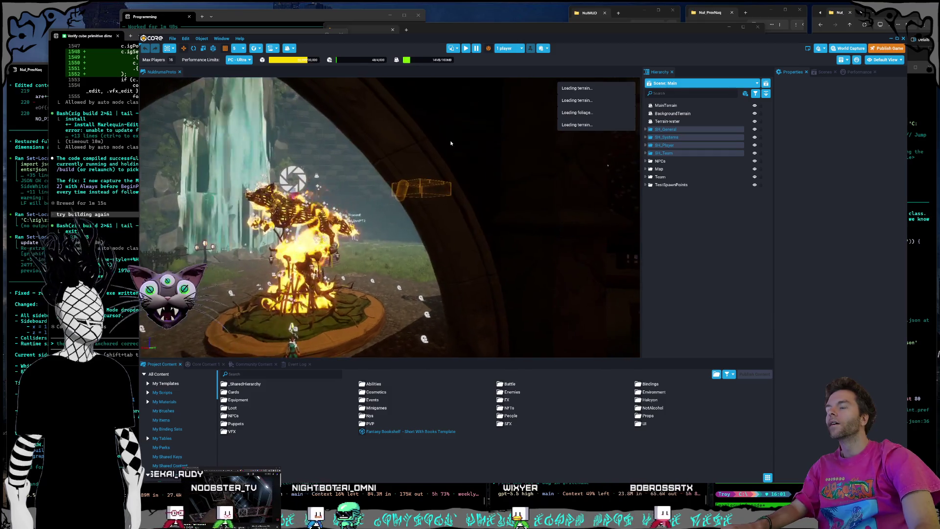
pyautogui.scroll(-10, 482, 177)
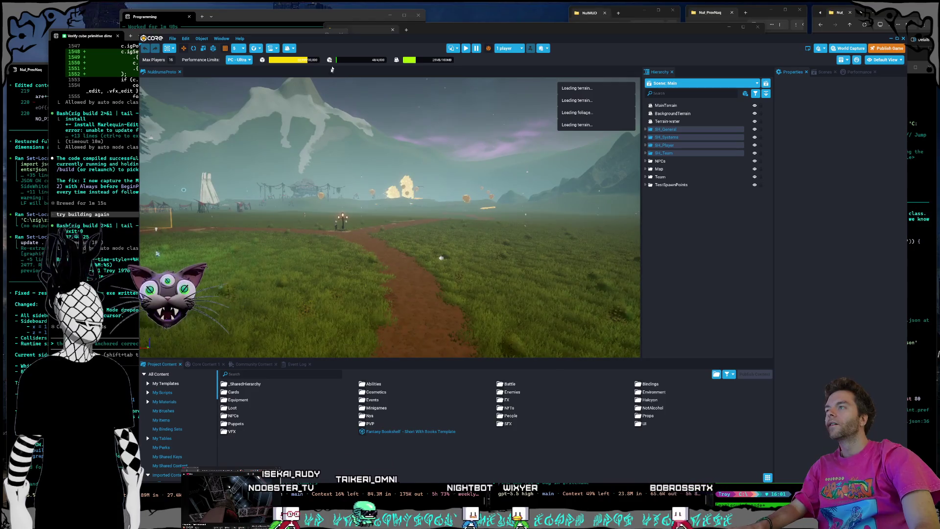
# Step: Fly the viewport camera past the lamps toward the castle and waterfall, then swing toward the field
pyautogui.moveTo(339, 43); pyautogui.dragTo(356, 35)
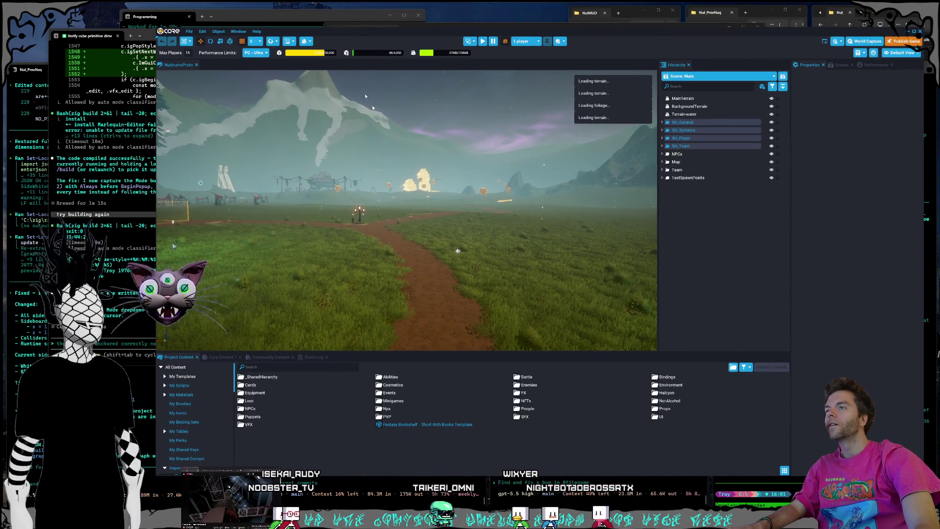
pyautogui.moveTo(472, 199)
pyautogui.mouseDown()
pyautogui.moveTo(386, 211)
pyautogui.moveTo(466, 211)
pyautogui.mouseUp()
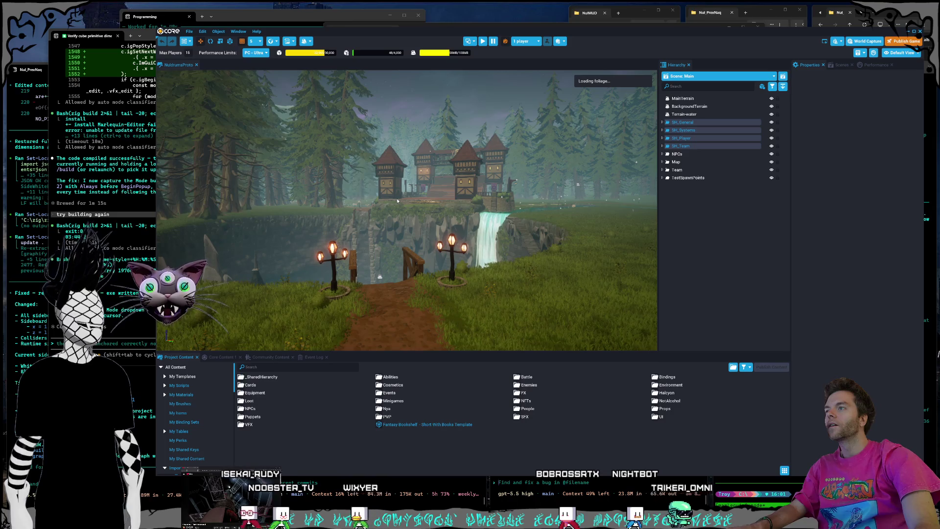
pyautogui.moveTo(397, 200)
pyautogui.mouseDown()
pyautogui.moveTo(375, 202)
pyautogui.moveTo(407, 220)
pyautogui.mouseUp()
pyautogui.press('w')
pyautogui.press('w')
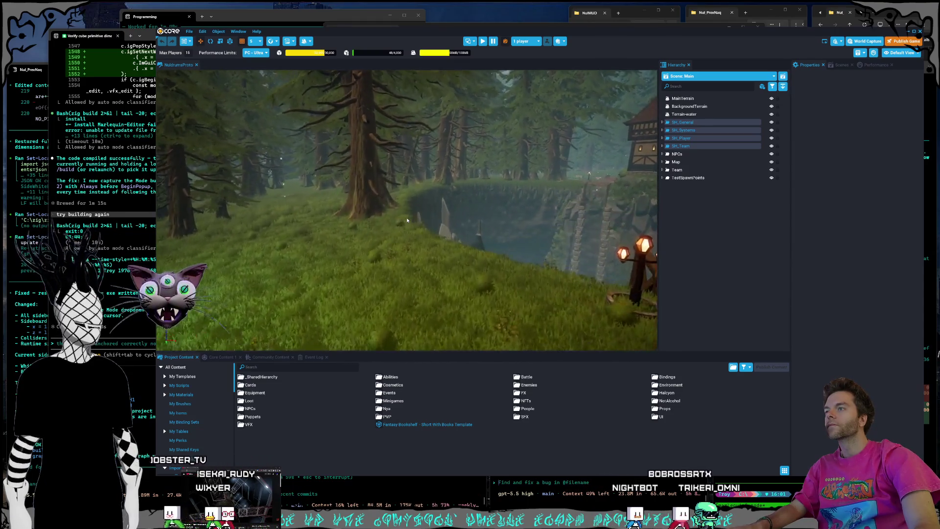
pyautogui.press('d')
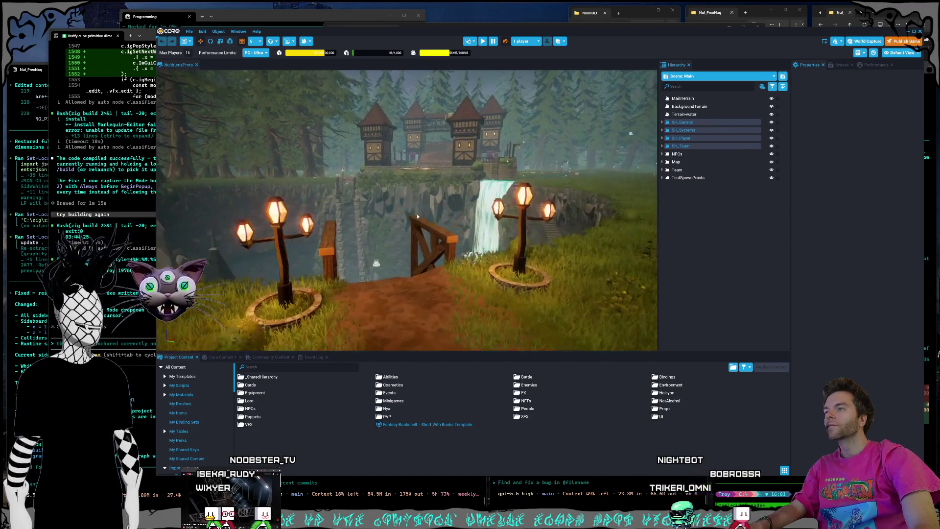
pyautogui.moveTo(418, 216)
pyautogui.mouseDown()
pyautogui.moveTo(607, 213)
pyautogui.moveTo(372, 221)
pyautogui.moveTo(508, 235)
pyautogui.mouseUp()
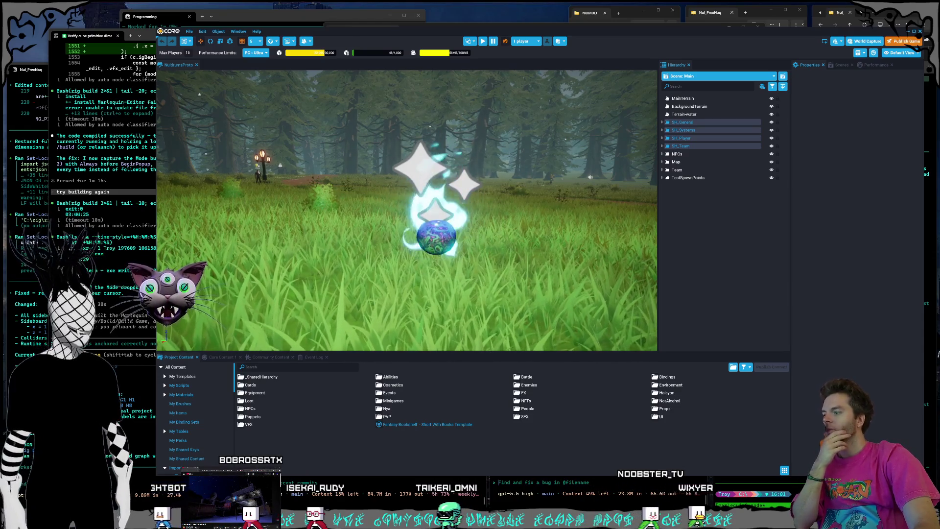
# Step: Bring Claude's Usage settings page, with its session, weekly and credit limits, in front of Core
pyautogui.hotkey('alt', 'Tab')
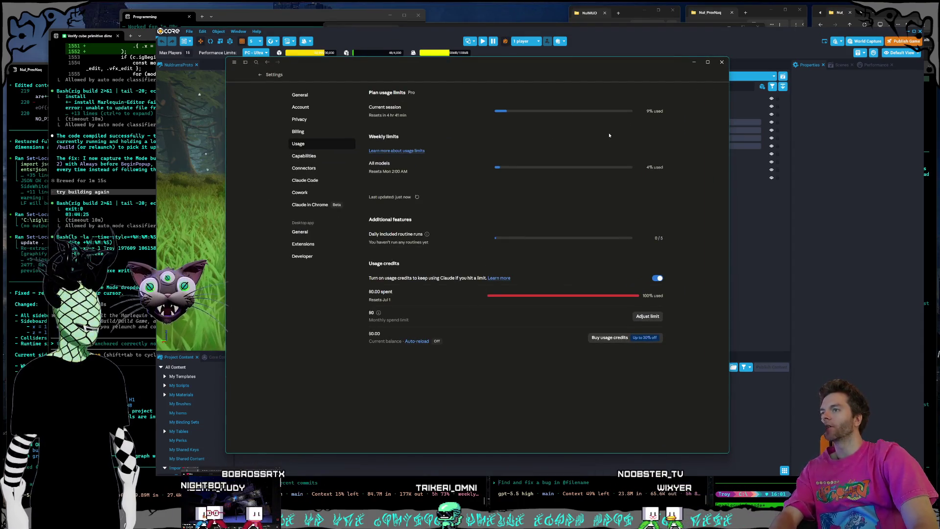
# Step: Close Claude Settings and paste a snip of the orb's effect into the Claude Code prompt
pyautogui.moveTo(713, 62); pyautogui.dragTo(731, 65)
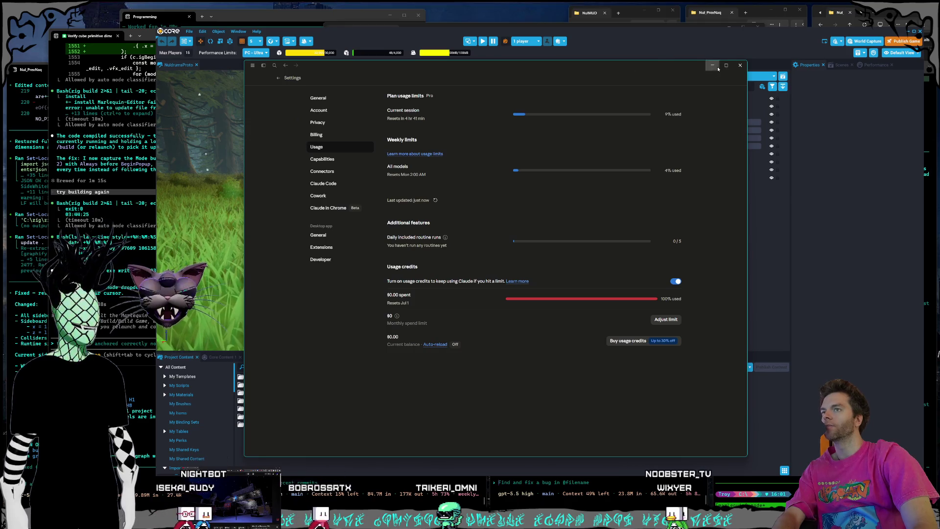
pyautogui.click(740, 66)
pyautogui.moveTo(393, 32); pyautogui.dragTo(398, 28)
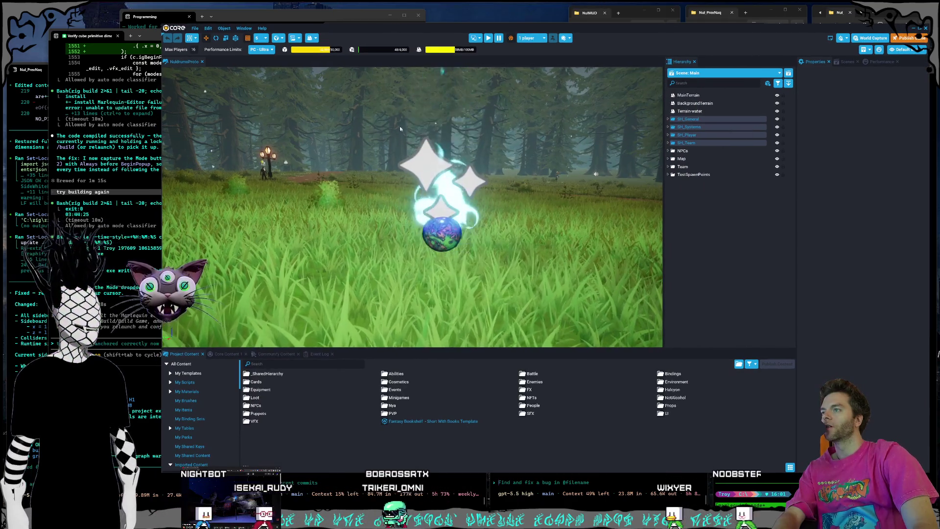
pyautogui.press('super+shift+s')
pyautogui.moveTo(369, 95); pyautogui.dragTo(542, 287)
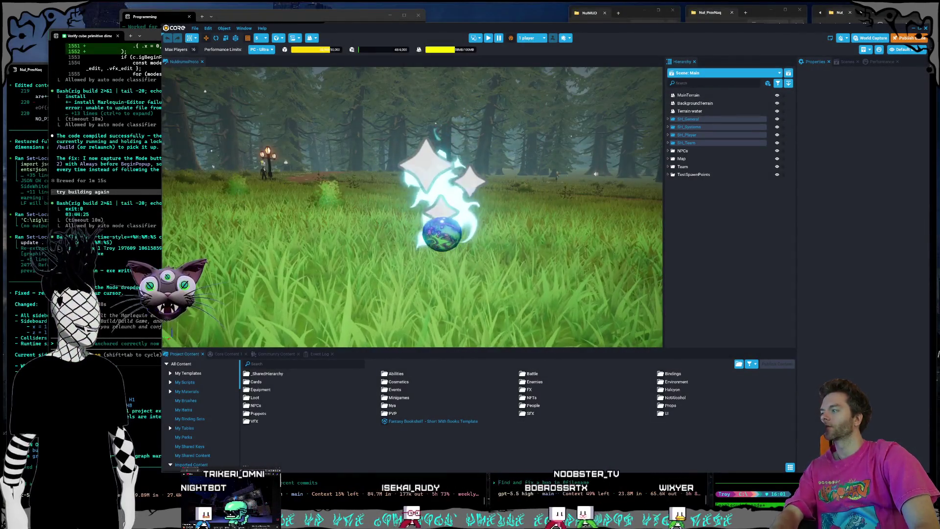
pyautogui.click(122, 318)
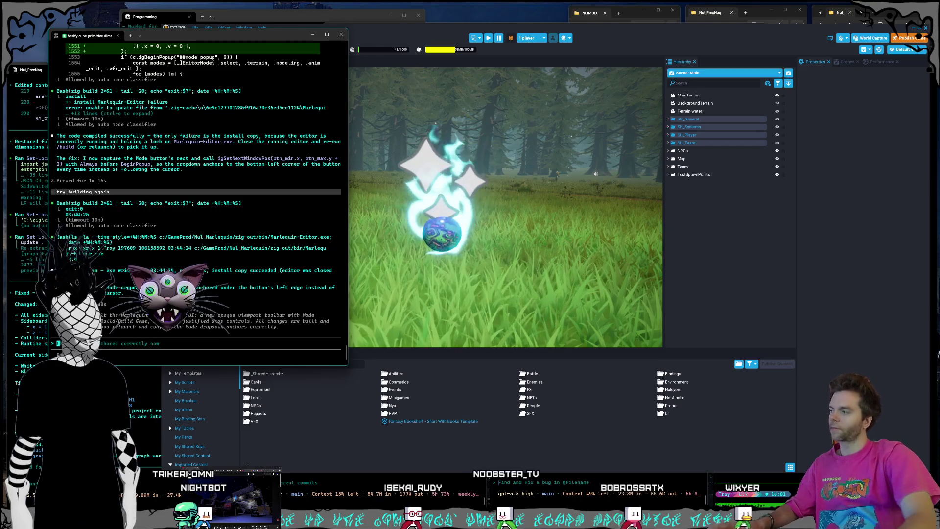
pyautogui.hotkey('ctrl', 'v')
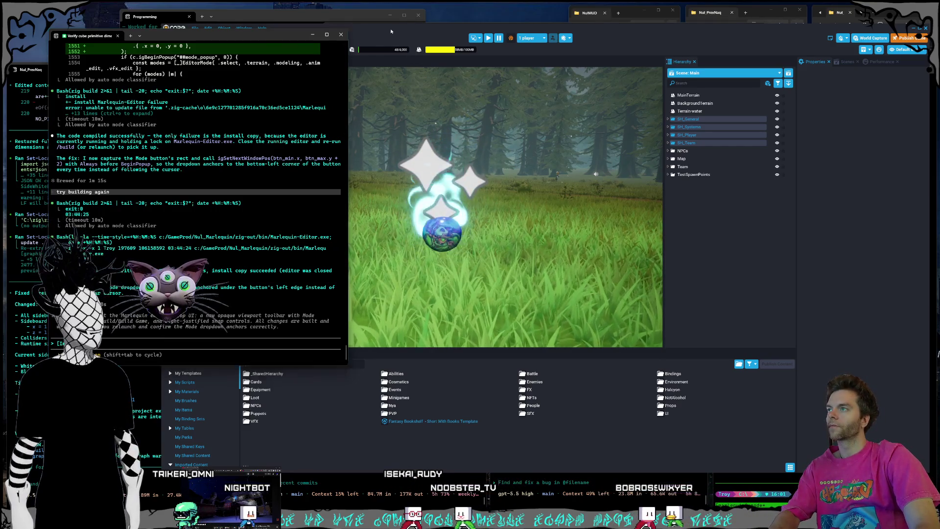
# Step: Snip the flame above the orb, paste it into the prompt, and start voice dictation
pyautogui.click(408, 61)
pyautogui.press('super+shift+s')
pyautogui.moveTo(377, 118); pyautogui.dragTo(398, 179)
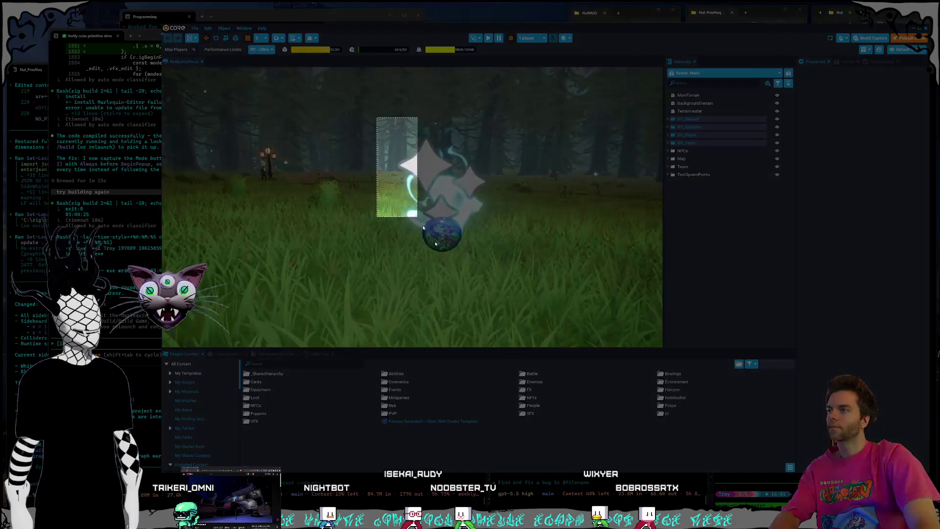
pyautogui.moveTo(500, 285); pyautogui.dragTo(500, 285)
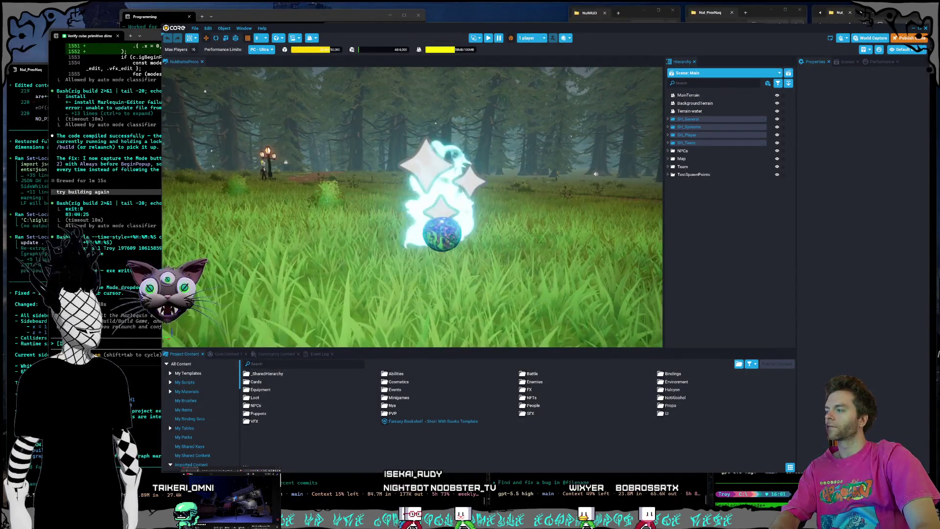
pyautogui.click(118, 343)
pyautogui.hotkey('ctrl', 'v')
pyautogui.press('ctrl+super+space')
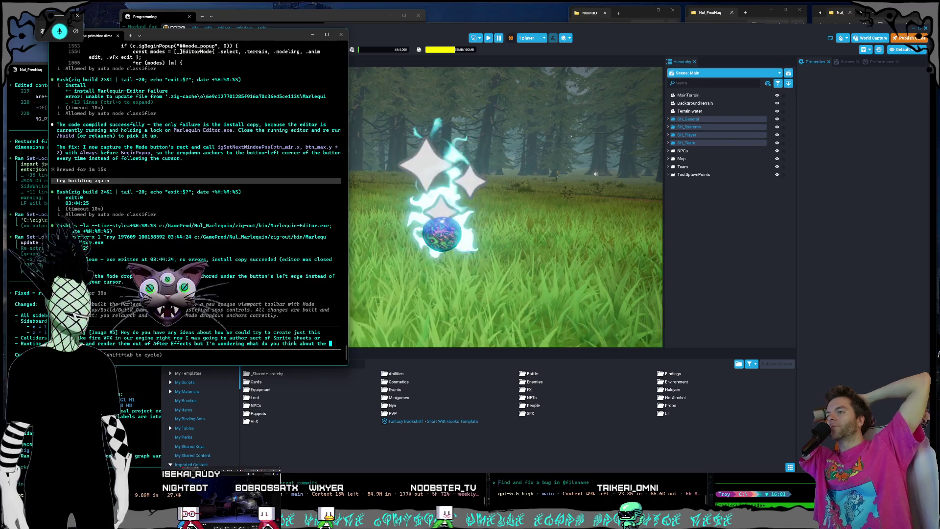
# Step: Send the question about a billboarded plane with a GLSL mask shader and vertical gradient fire
pyautogui.write('efficiency and possibility ')
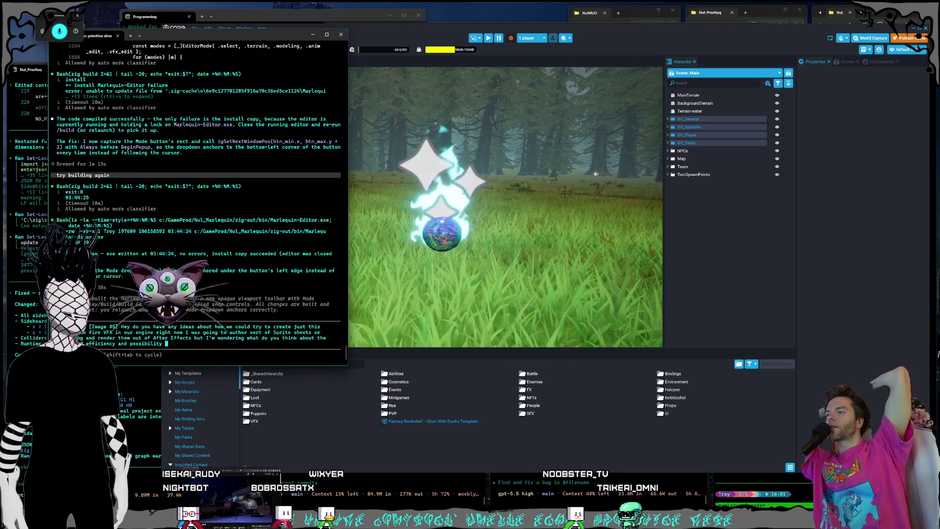
pyautogui.write('of us just basically having a a billboarded plane ')
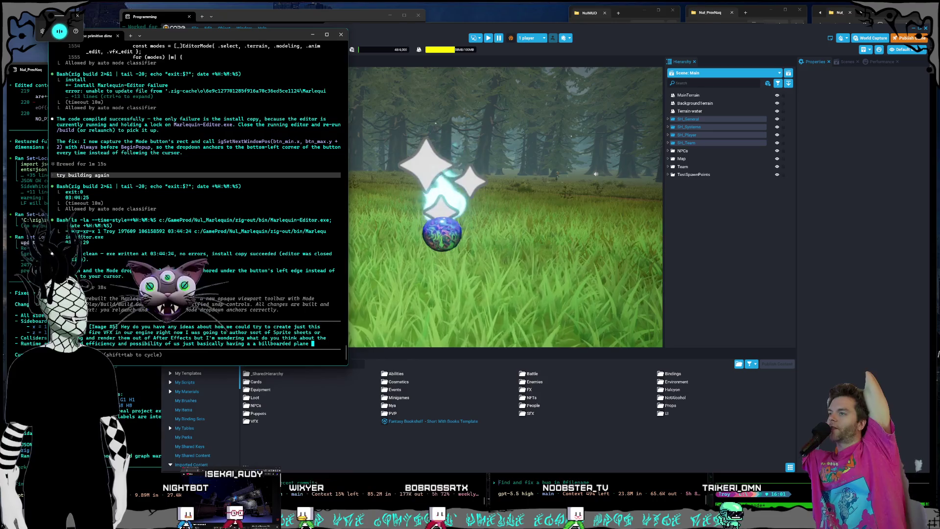
pyautogui.write("that's facing the player ")
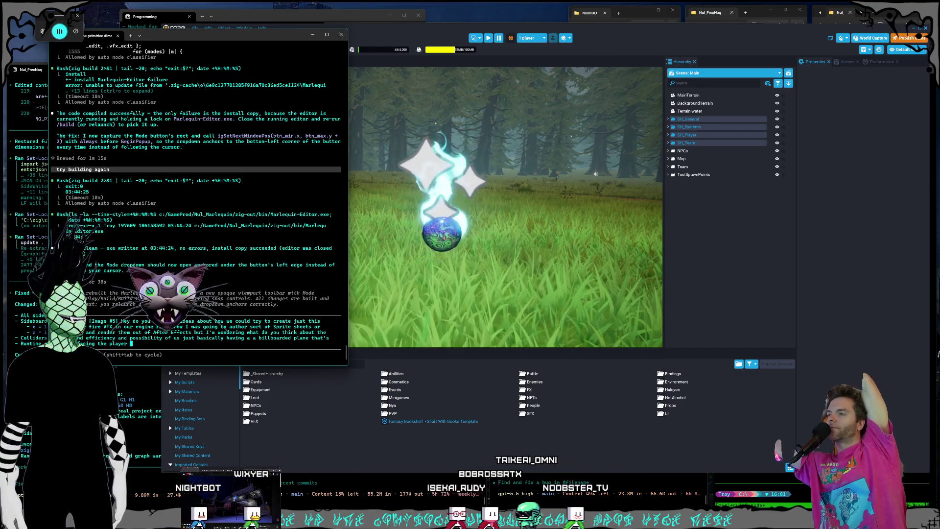
pyautogui.write('which I think is a setting we want in general right for any sort of')
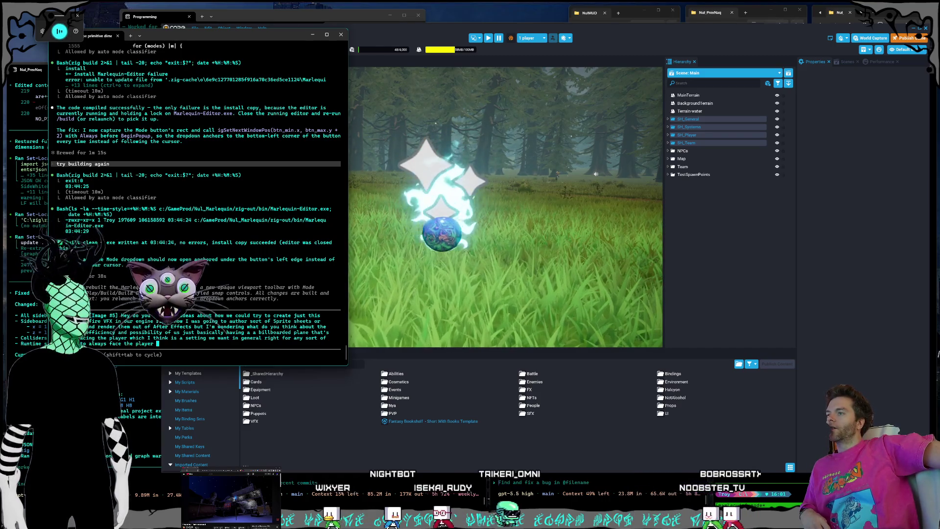
pyautogui.write('and')
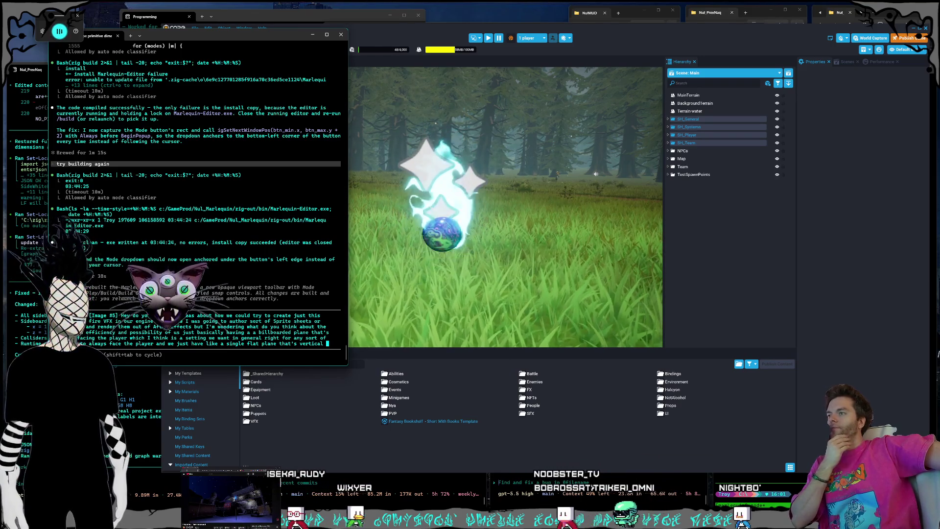
pyautogui.write("but with some kind of a mask that's AGLSL Shader ")
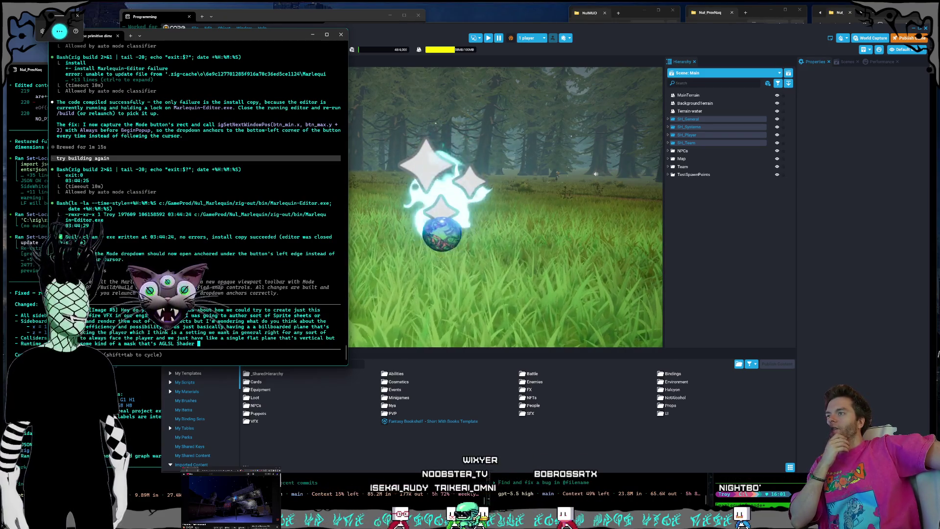
pyautogui.write('that has this liquid sort of texture')
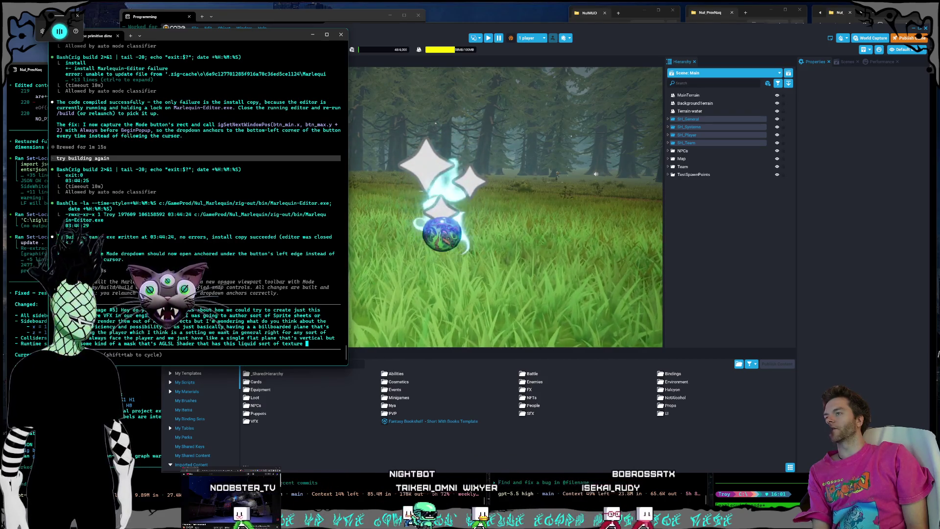
pyautogui.write('And then we have some sort of you know gradient applied')
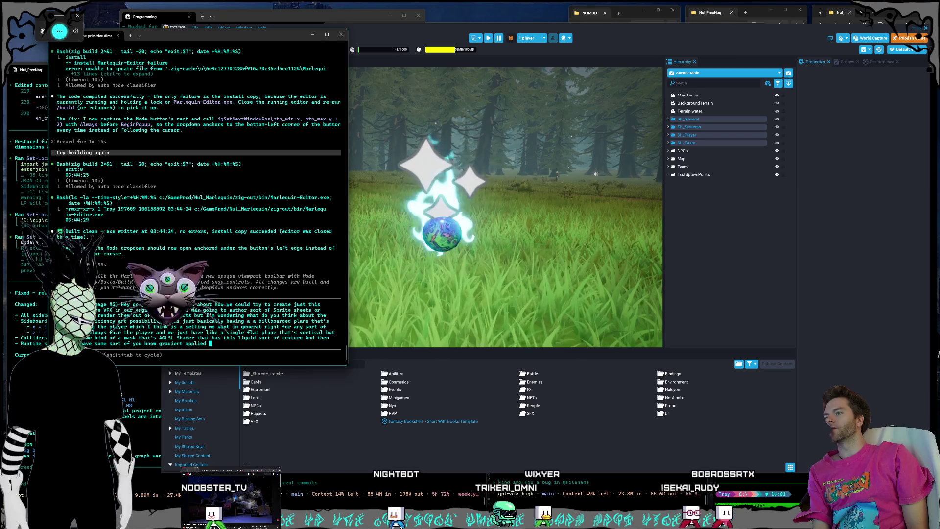
pyautogui.write(' vertically')
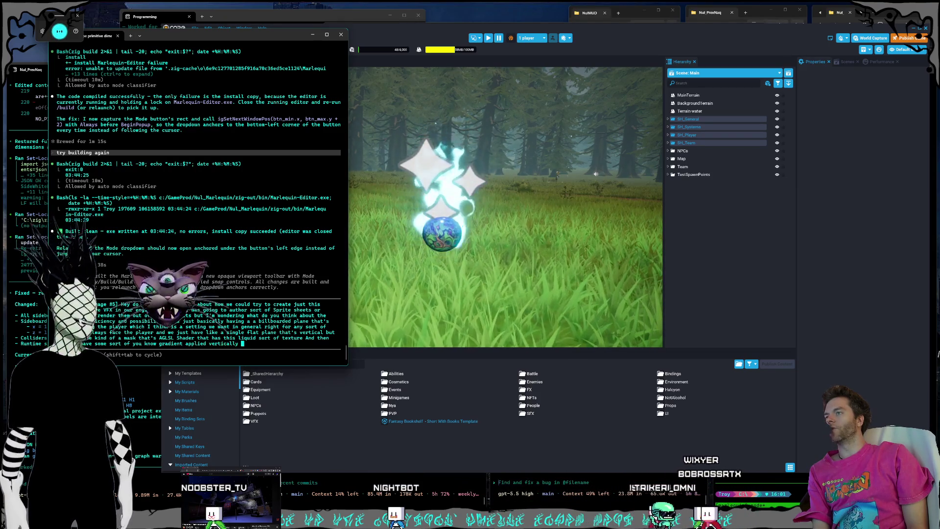
pyautogui.write(" it's got more of the the white")
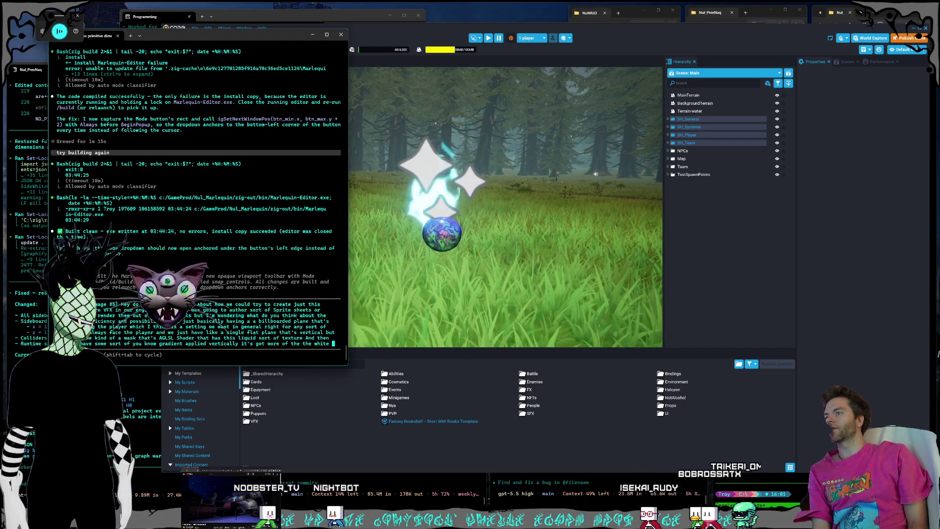
pyautogui.write(" inside when it's at a lower point on the plane and then the white sort of fades and we")
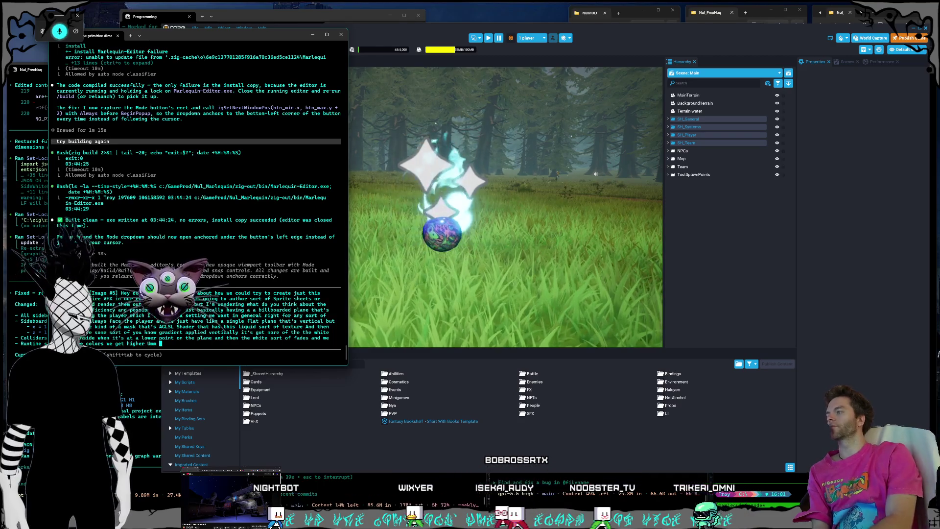
pyautogui.press('Return')
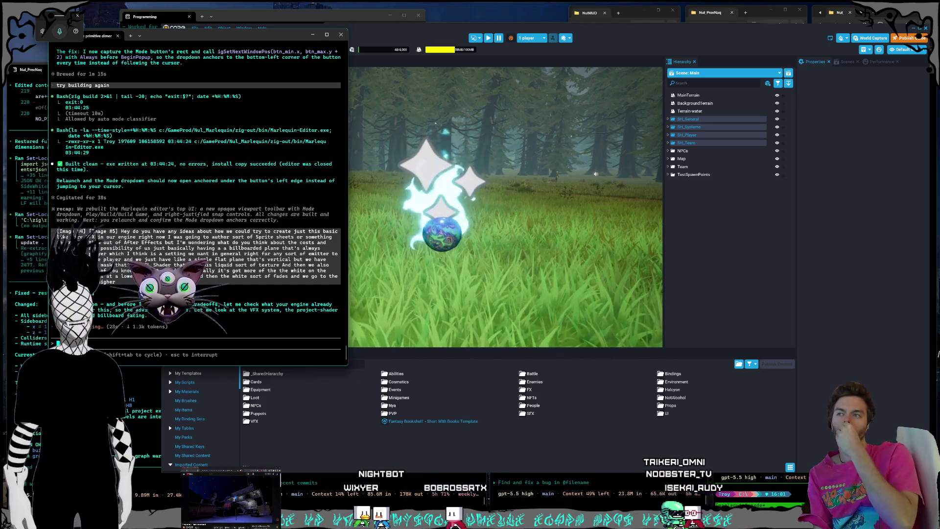
# Step: Bring the Core editor showing the orb's flame to the front while Claude keeps exploring
pyautogui.click(775, 252)
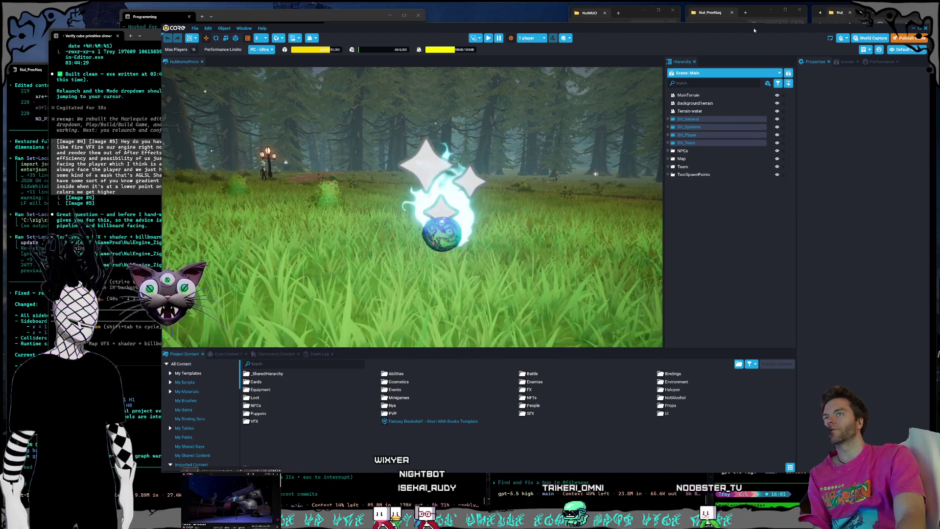
# Step: Minimize Core and copy the POLY_NaturePack and POLY_MegaSurvivalFood folders
pyautogui.click(913, 29)
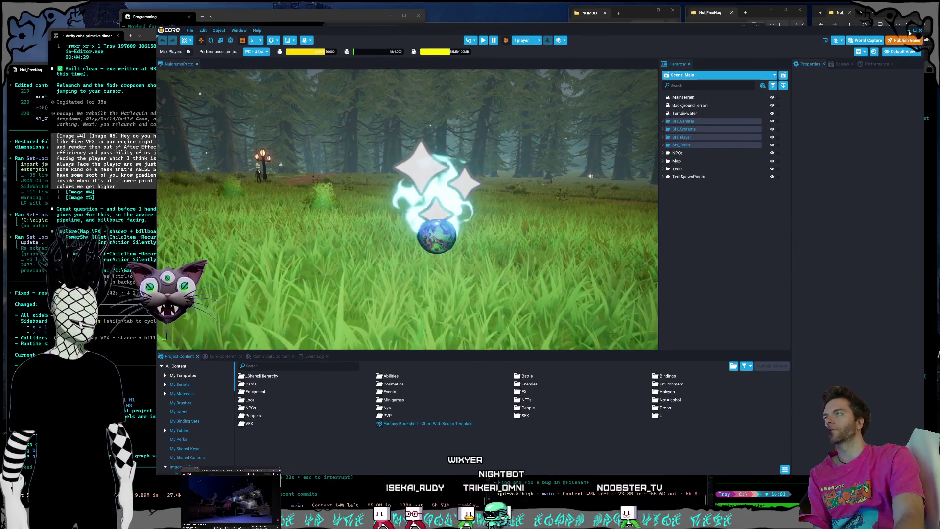
pyautogui.click(907, 30)
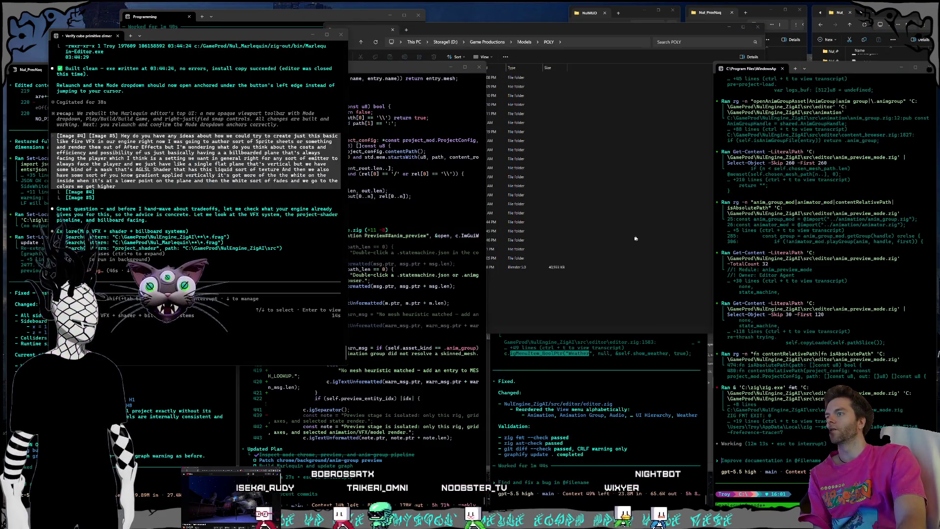
pyautogui.click(539, 303)
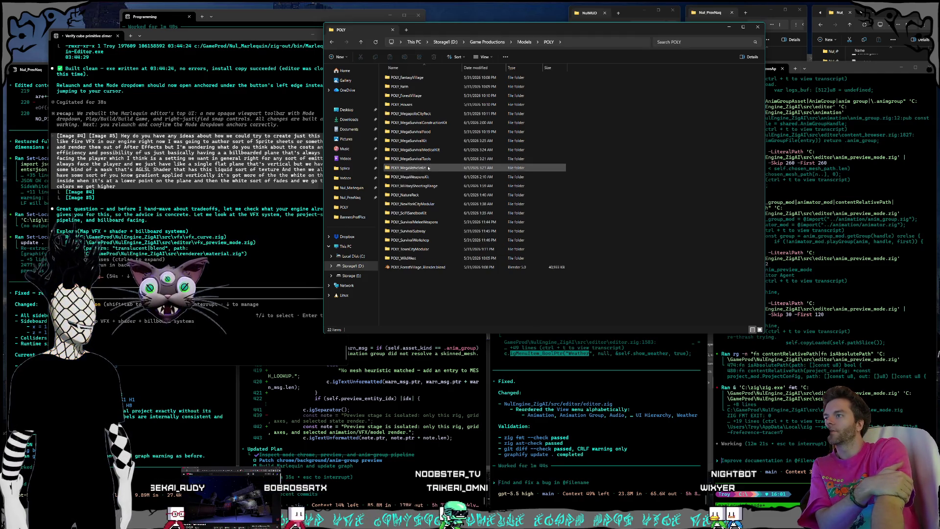
pyautogui.click(426, 195)
pyautogui.click(425, 195)
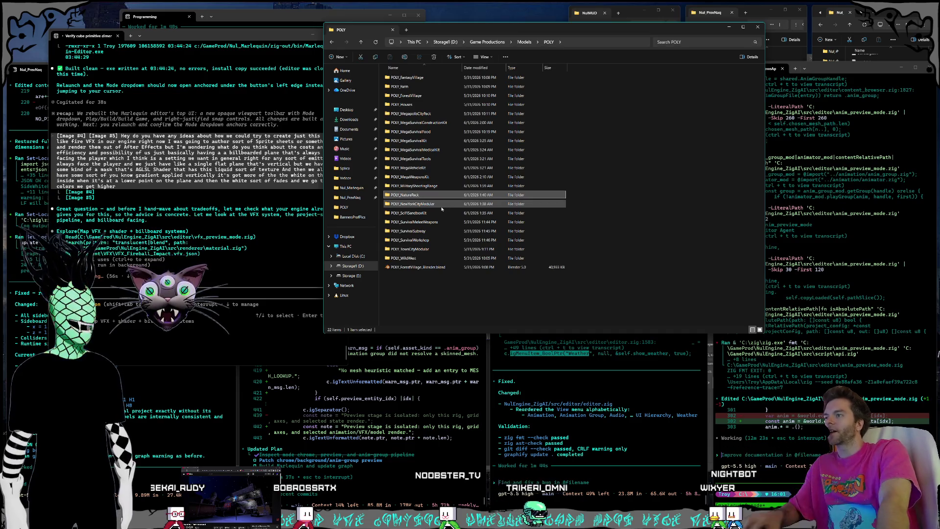
pyautogui.keyDown('ctrl'); pyautogui.click(424, 132); pyautogui.keyUp('ctrl')
pyautogui.rightClick(424, 132)
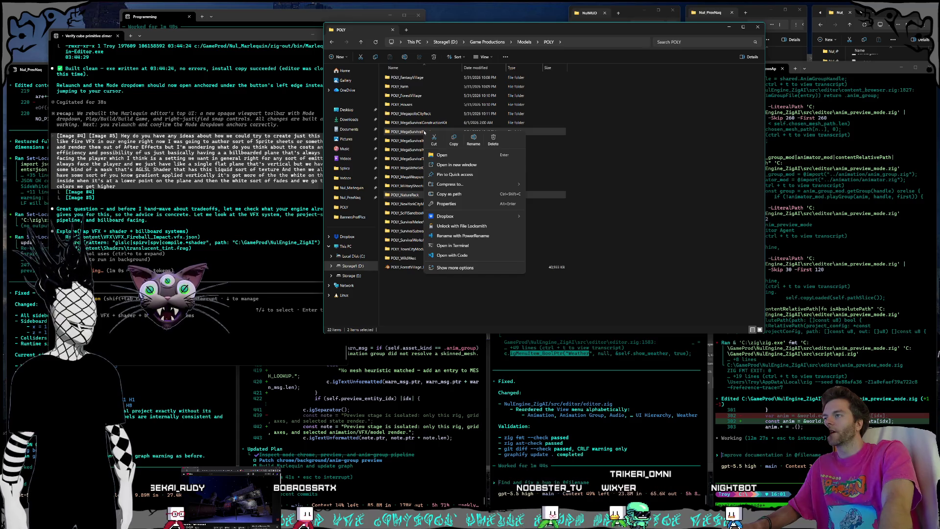
pyautogui.click(454, 144)
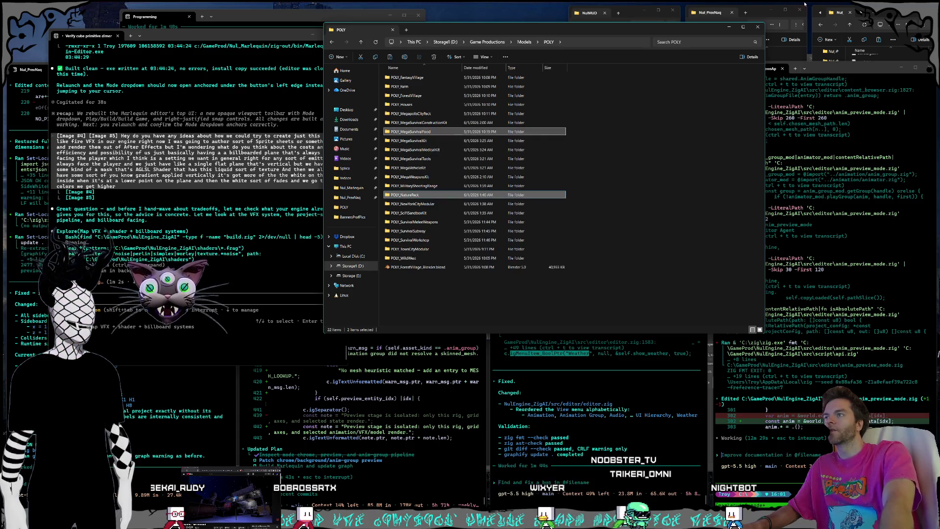
pyautogui.hotkey('ctrl', 'w')
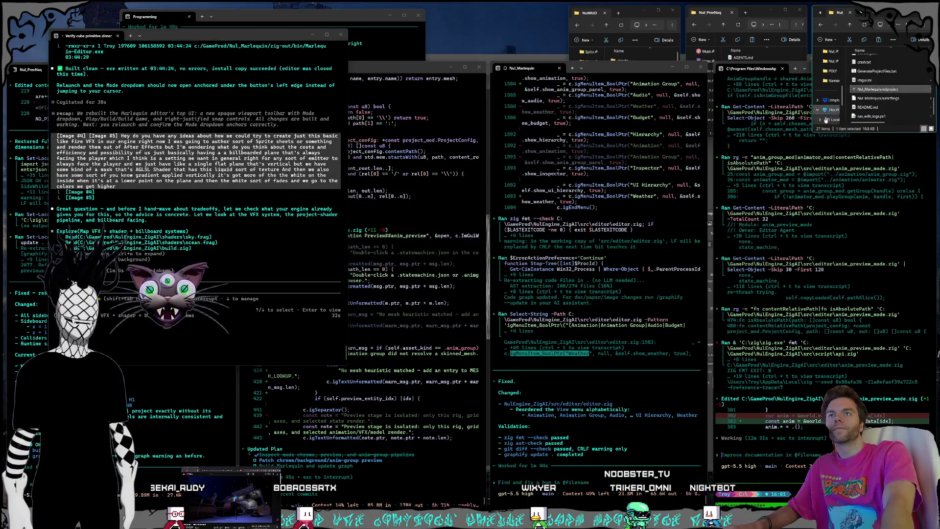
# Step: Paste the two POLY folders into the project's content > Meshes folder
pyautogui.moveTo(813, 134); pyautogui.dragTo(718, 192)
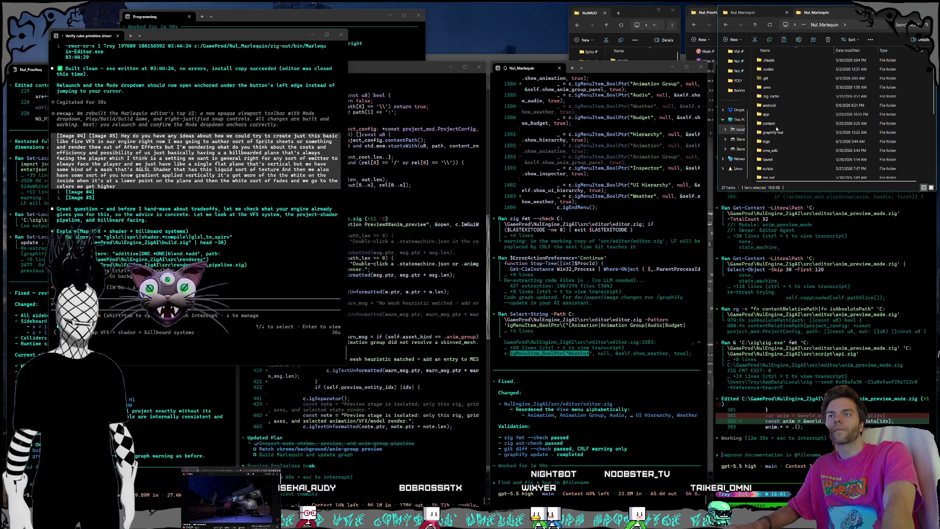
pyautogui.doubleClick(781, 141)
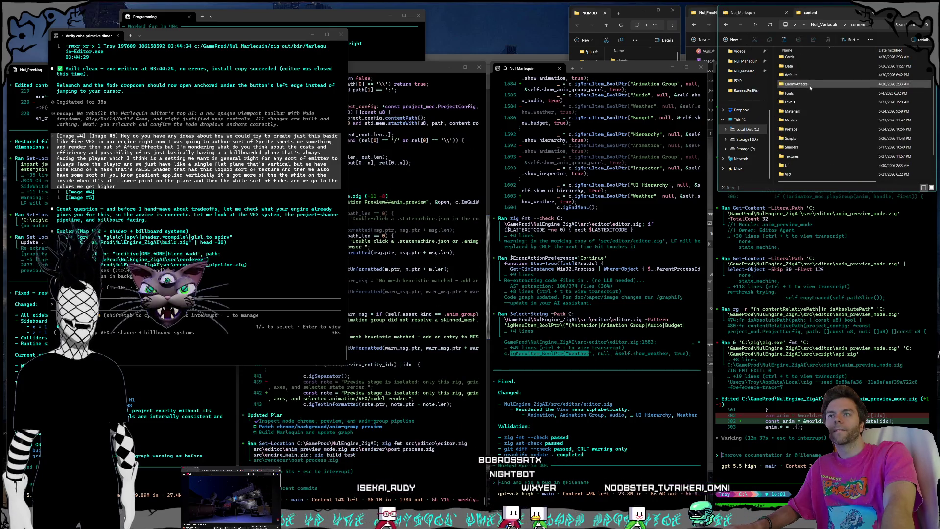
pyautogui.doubleClick(801, 96)
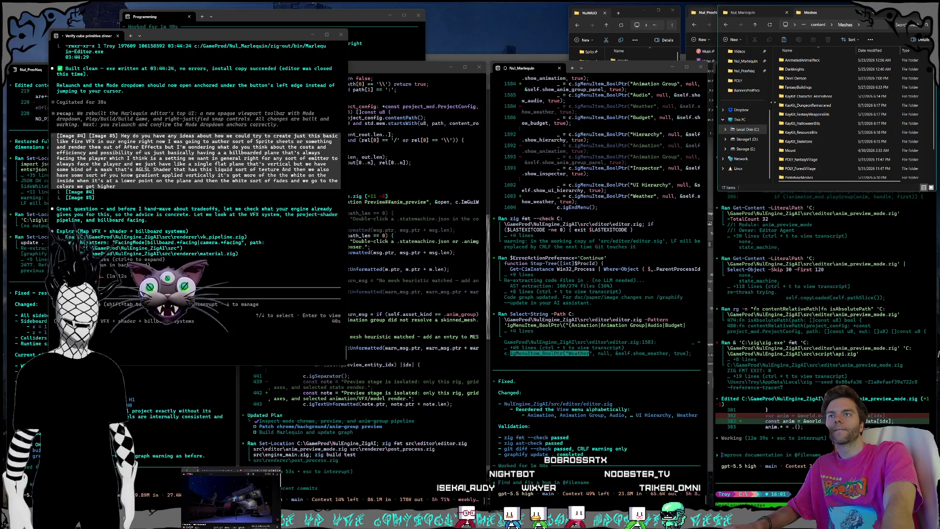
pyautogui.rightClick(777, 105)
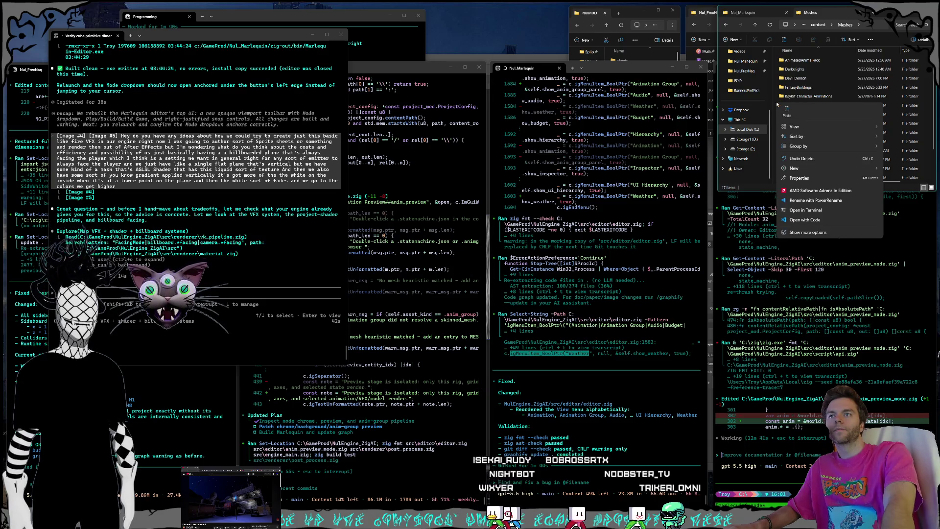
pyautogui.click(786, 111)
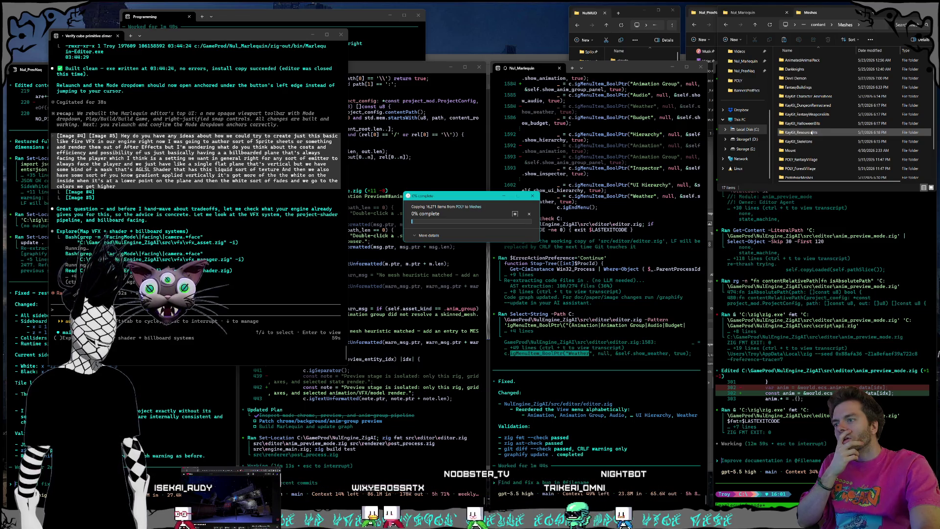
# Step: Ask the Nul_Marlequin agent, by voice, whether everything in the Meshes folder is git-ignored
pyautogui.click(590, 474)
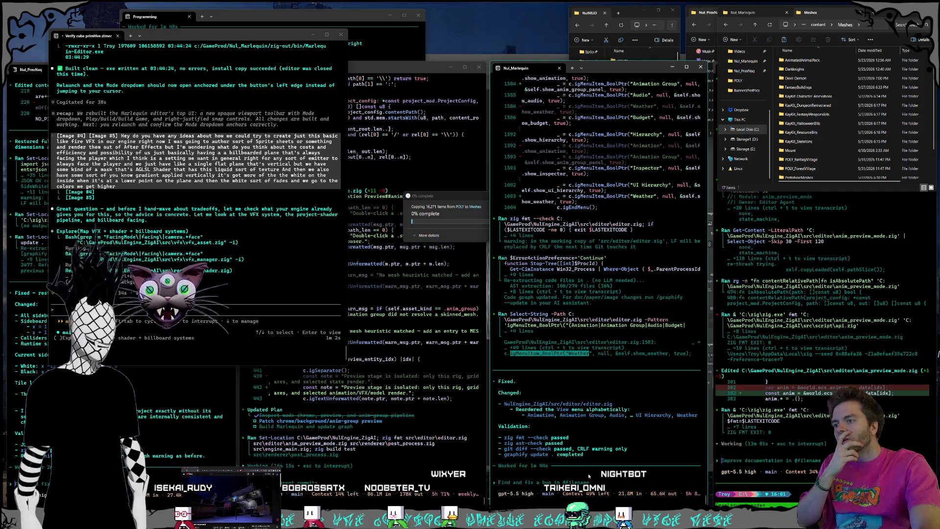
pyautogui.press('super+h')
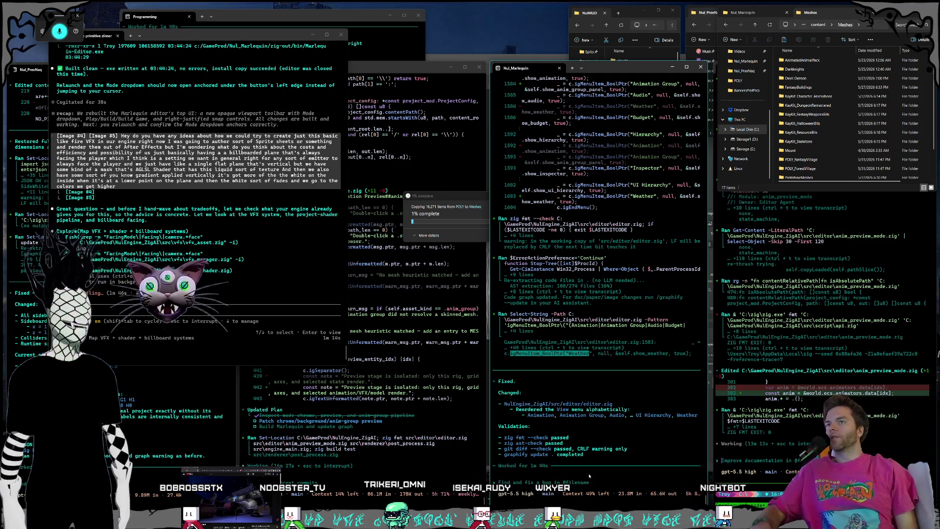
pyautogui.write("Hey is everything in the meshes folder get ignored I'd imagine it is because we've got over well over 2GIGABYTES of meshes in there now")
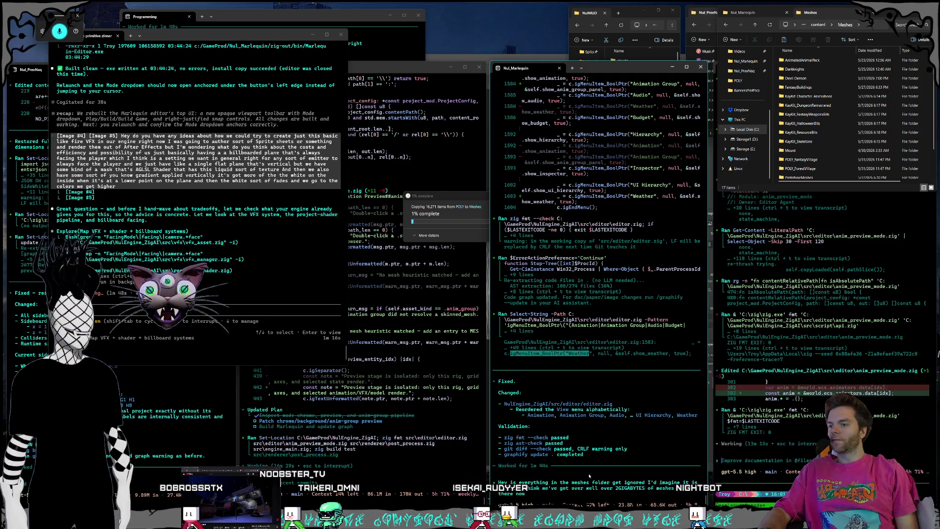
pyautogui.press('Return')
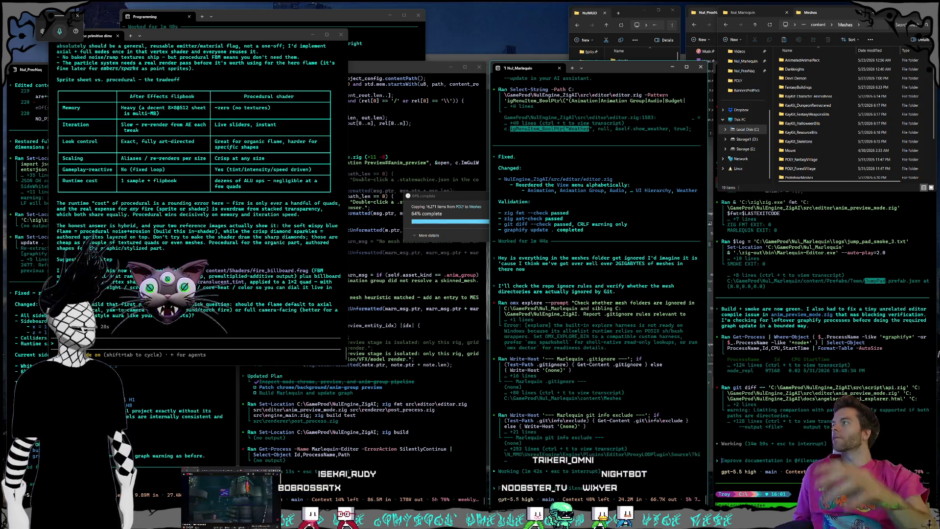
# Step: Read the agent's fire verdict, including the After Effects flipbook versus procedural shader table
pyautogui.moveTo(440, 196); pyautogui.dragTo(466, 14)
pyautogui.click(282, 228)
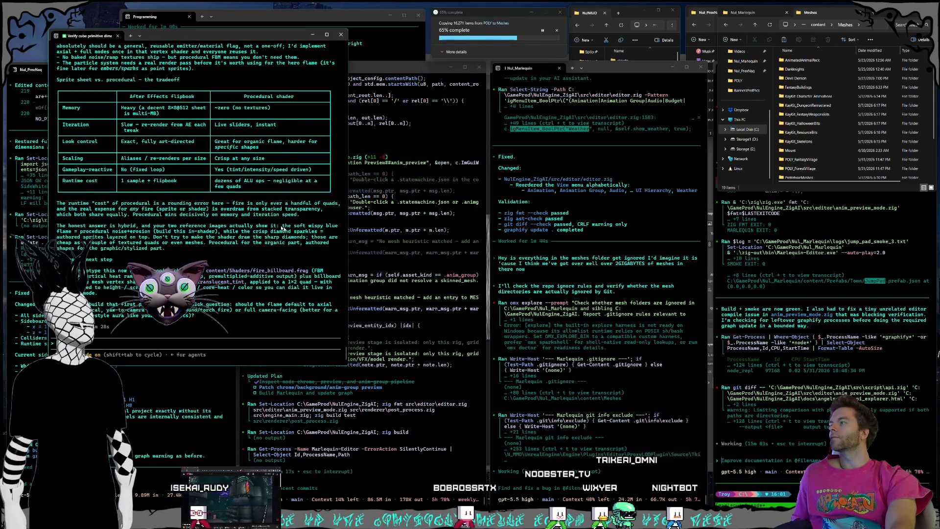
pyautogui.scroll(5, 248, 270)
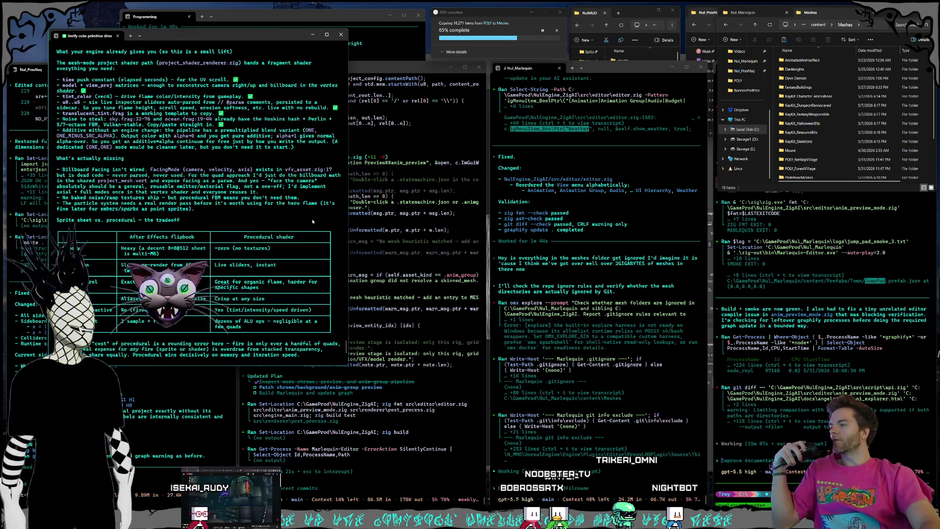
pyautogui.moveTo(221, 35); pyautogui.dragTo(335, 46)
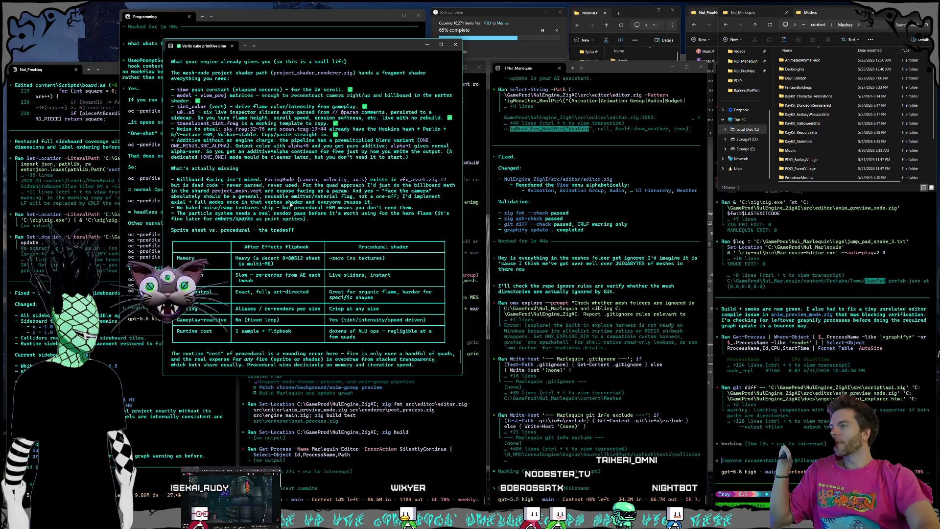
pyautogui.scroll(-2, 291, 204)
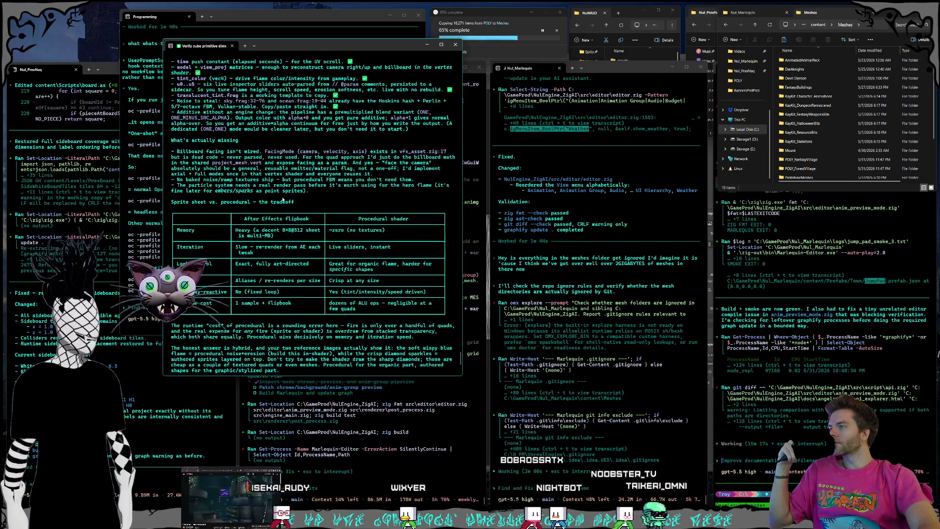
pyautogui.scroll(3, 280, 200)
pyautogui.scroll(15, 278, 200)
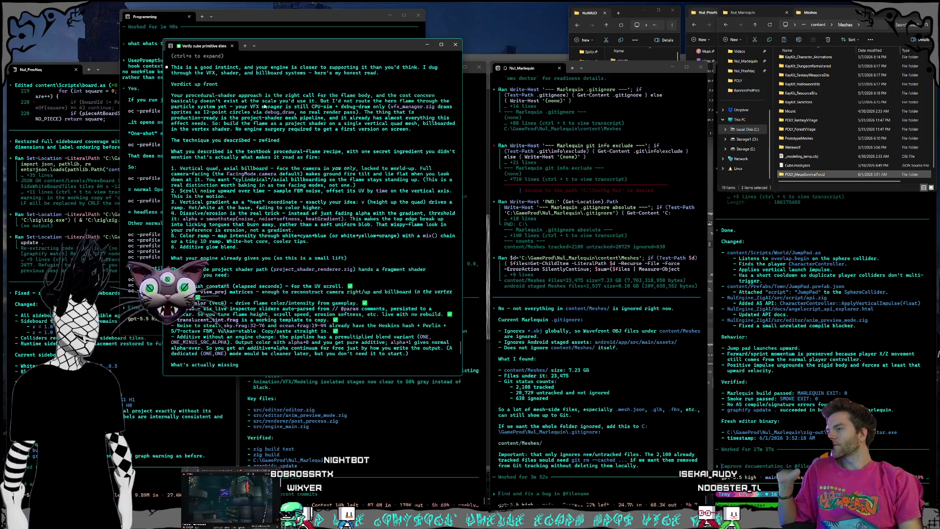
pyautogui.scroll(-8, 336, 265)
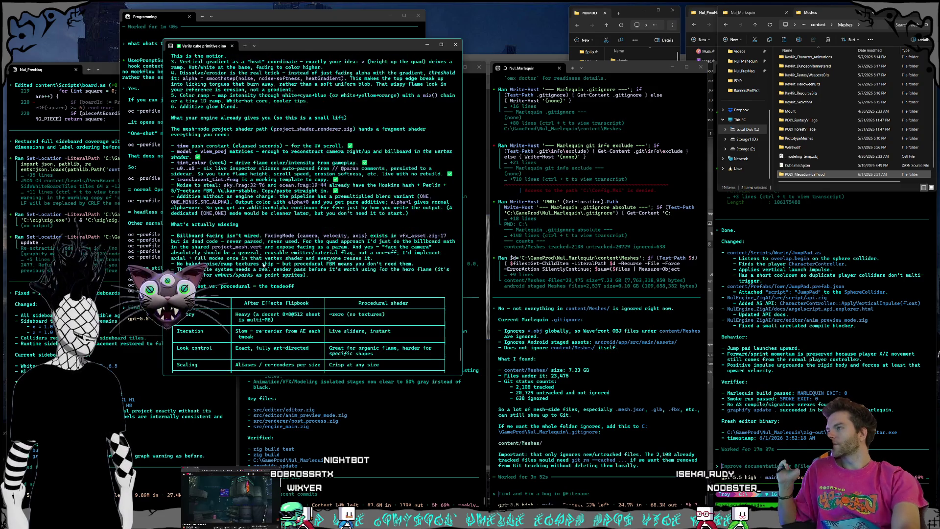
pyautogui.scroll(-2, 336, 253)
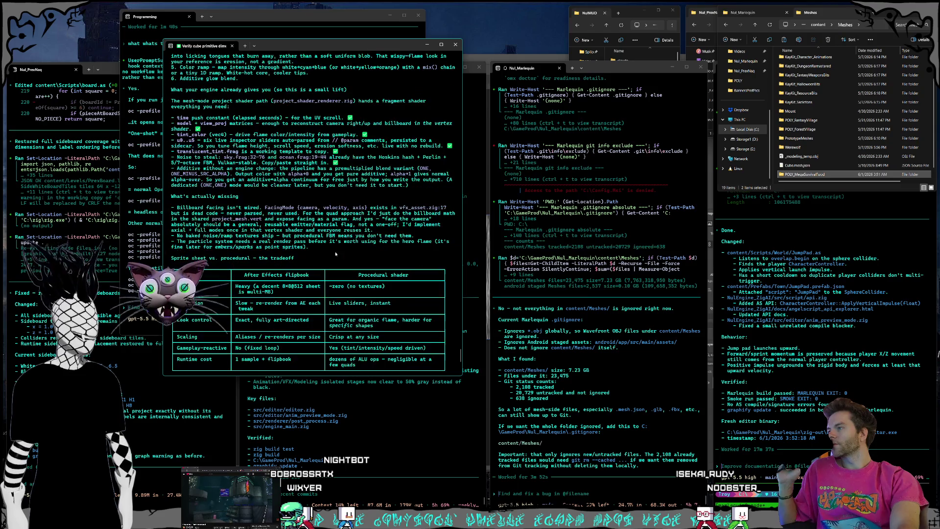
pyautogui.scroll(-4, 336, 254)
pyautogui.write('ok go')
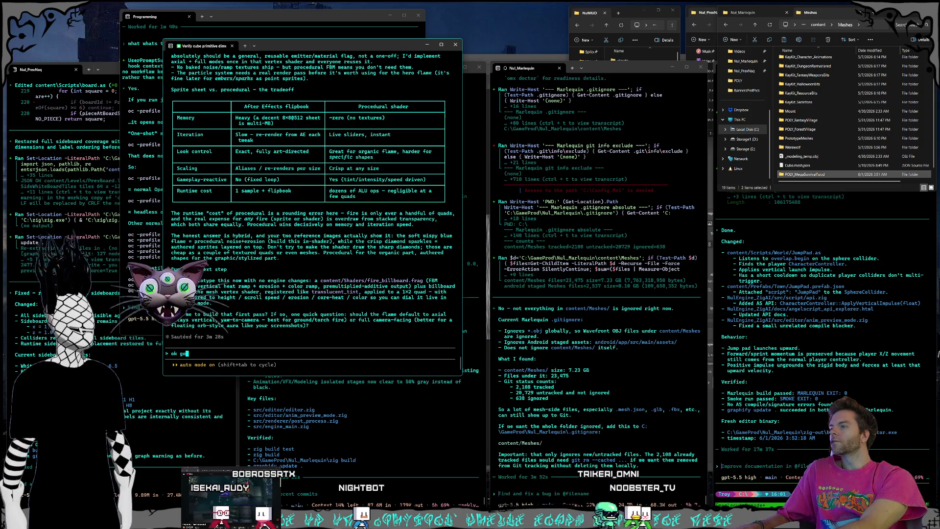
# Step: Ask the agent to plan, save and implement a procedural fire shader with yaw-only billboarding and white/cyan end colours
pyautogui.write('ahead and')
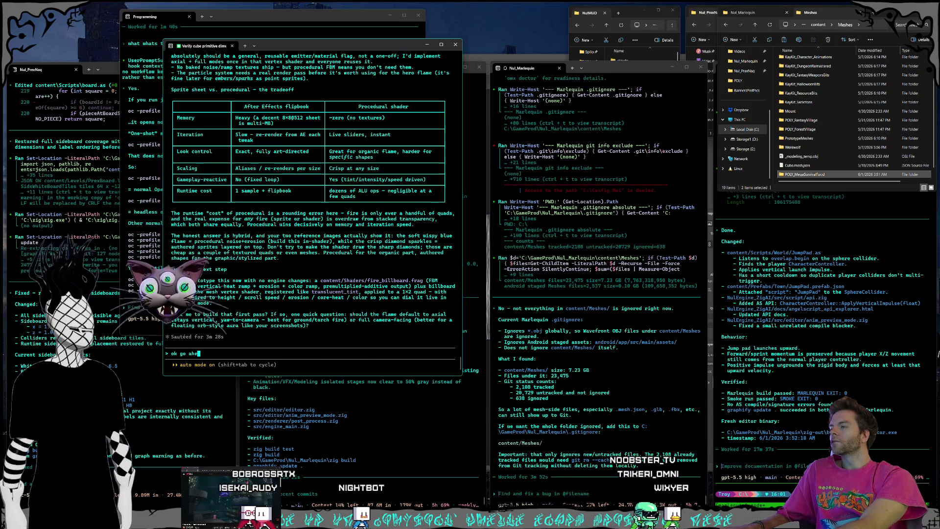
pyautogui.press('BackSpace')
pyautogui.press('BackSpace')
pyautogui.press('BackSpace')
pyautogui.write('make a plan for this')
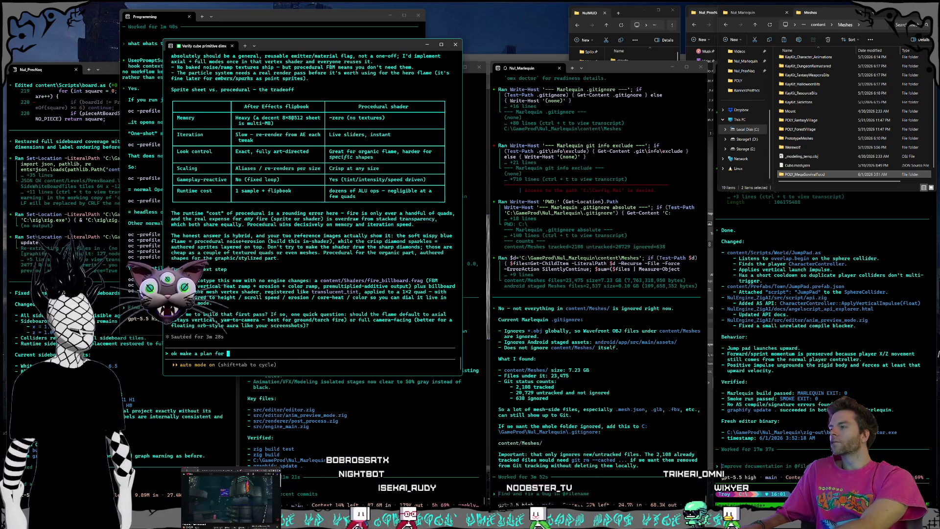
pyautogui.write(', save ')
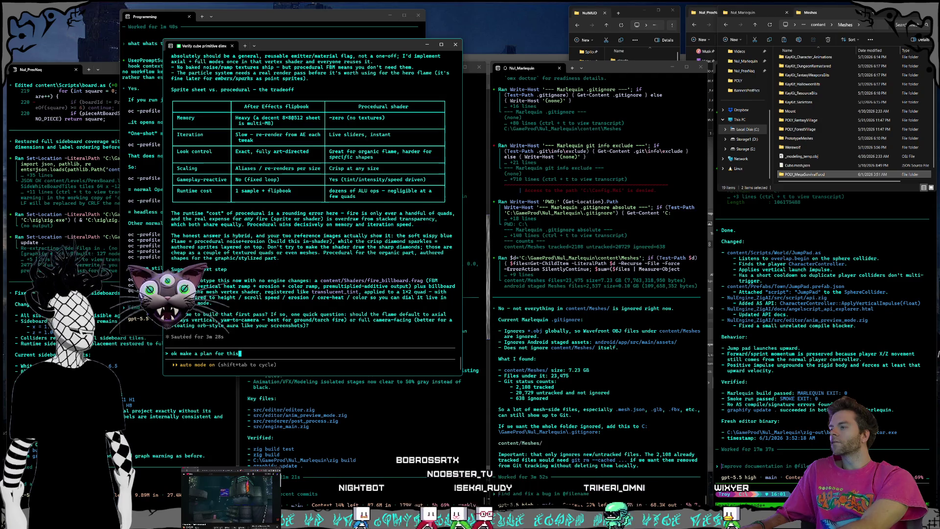
pyautogui.write('it somew')
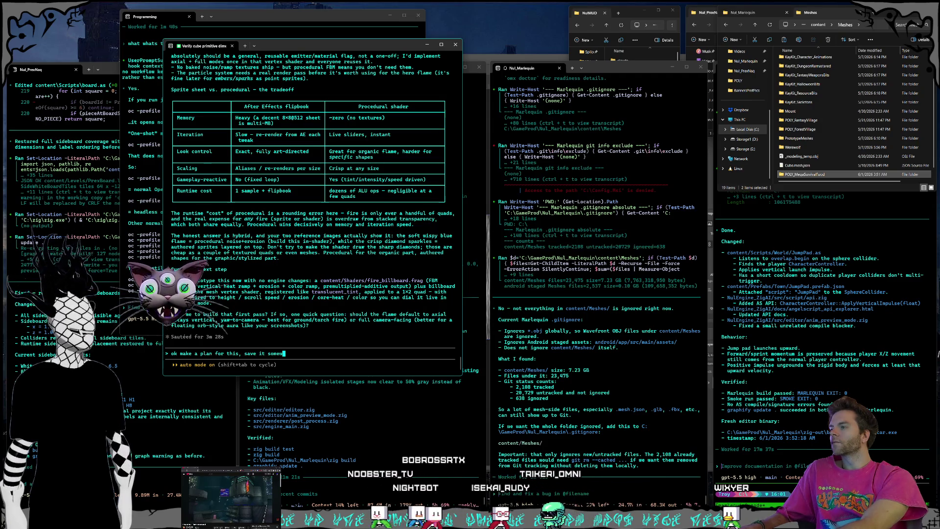
pyautogui.write('here,')
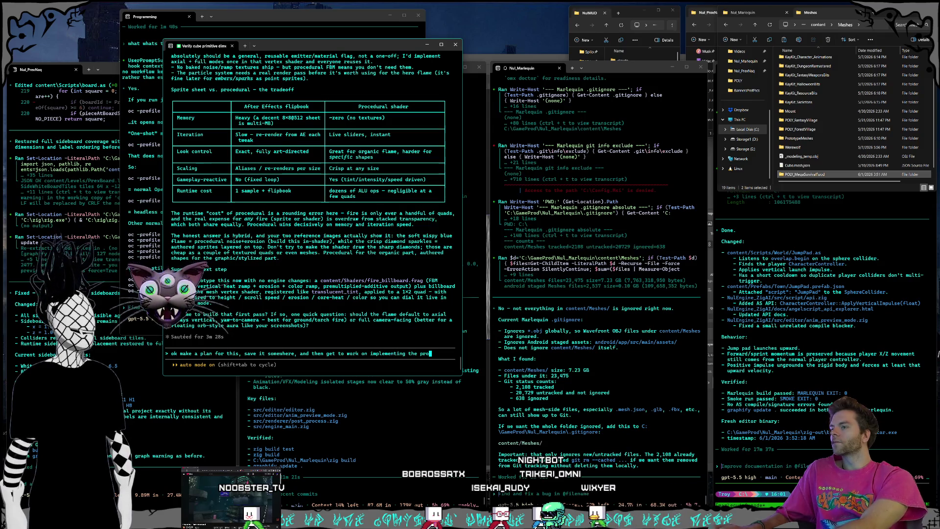
pyautogui.write('al shader version of this,  ')
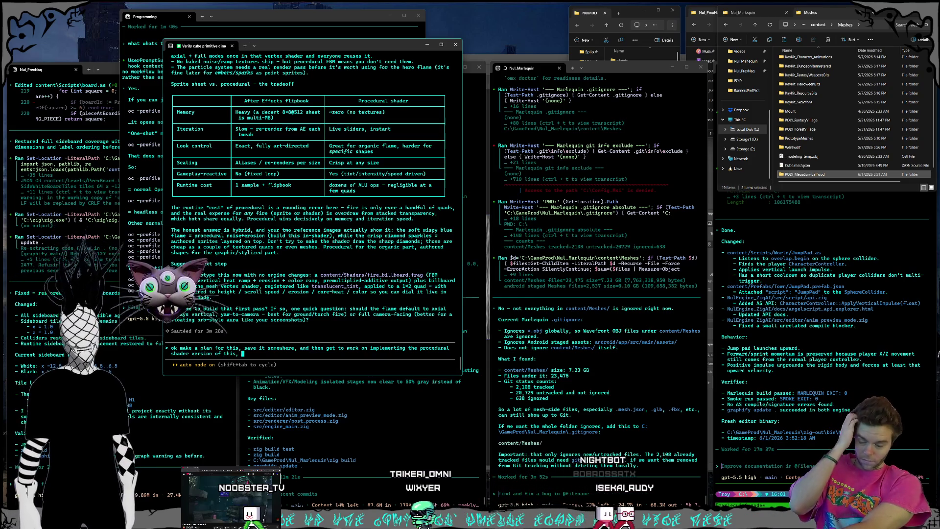
pyautogui.write('the feature for the build')
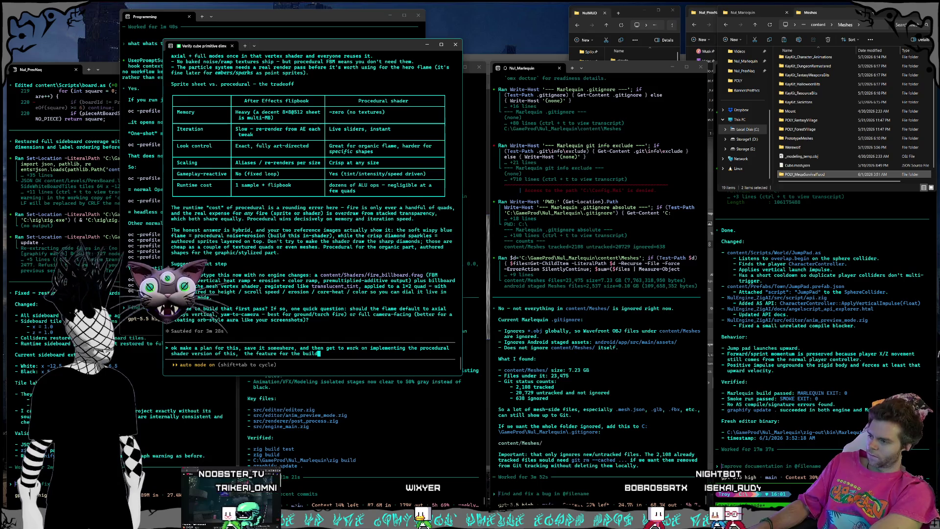
pyautogui.press('BackSpace')
pyautogui.write('illboard')
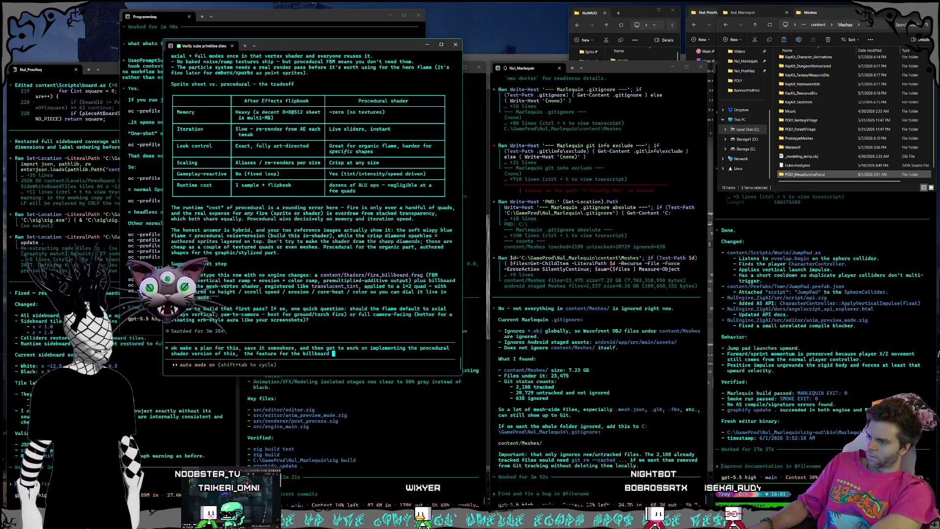
pyautogui.write('facing setting for axial and ')
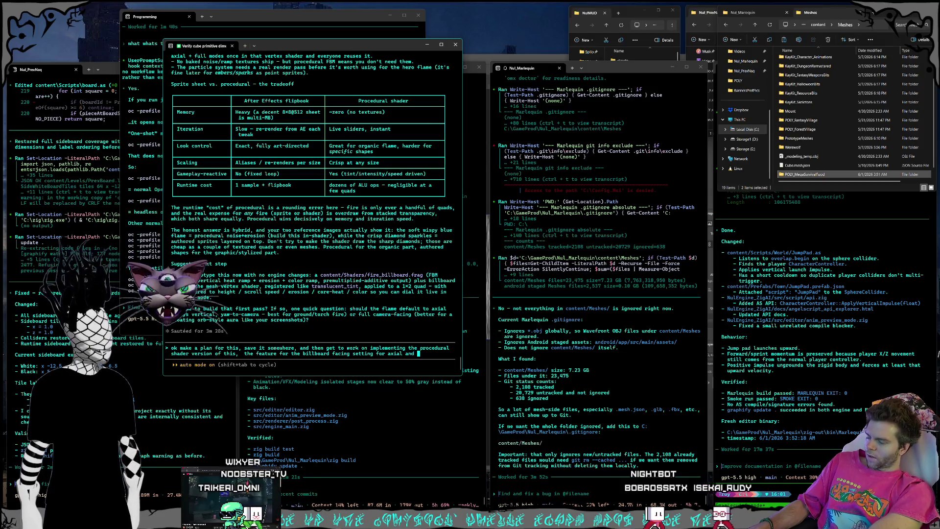
pyautogui.write('what')
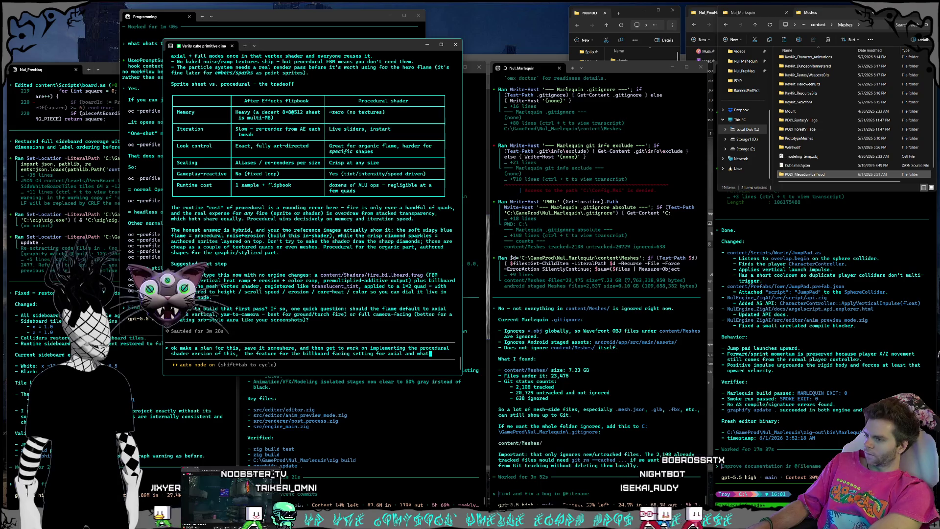
pyautogui.write(' axis we want to include is ')
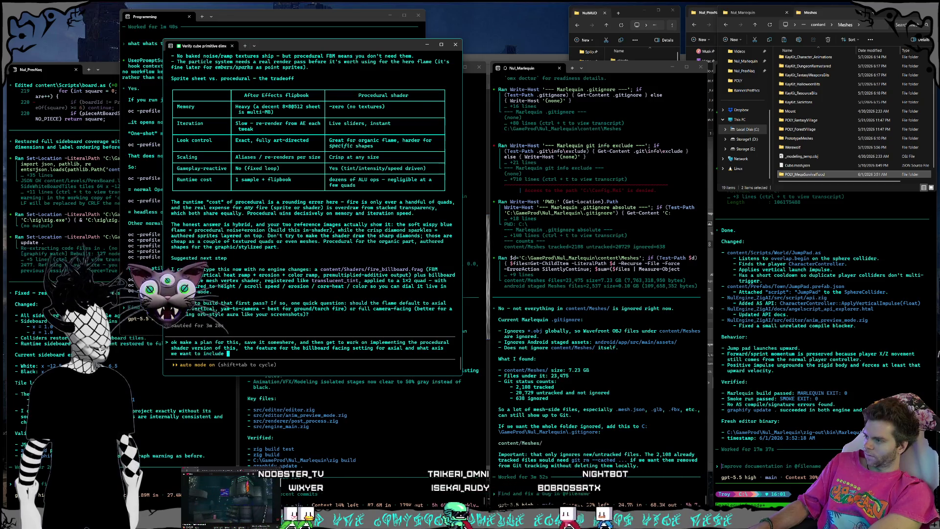
pyautogui.write('good and ha')
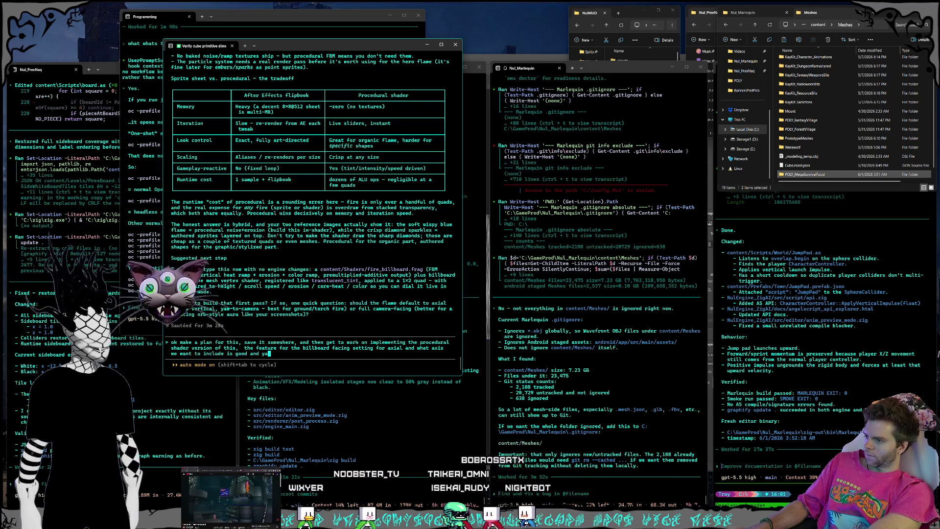
pyautogui.write('ving this fire b')
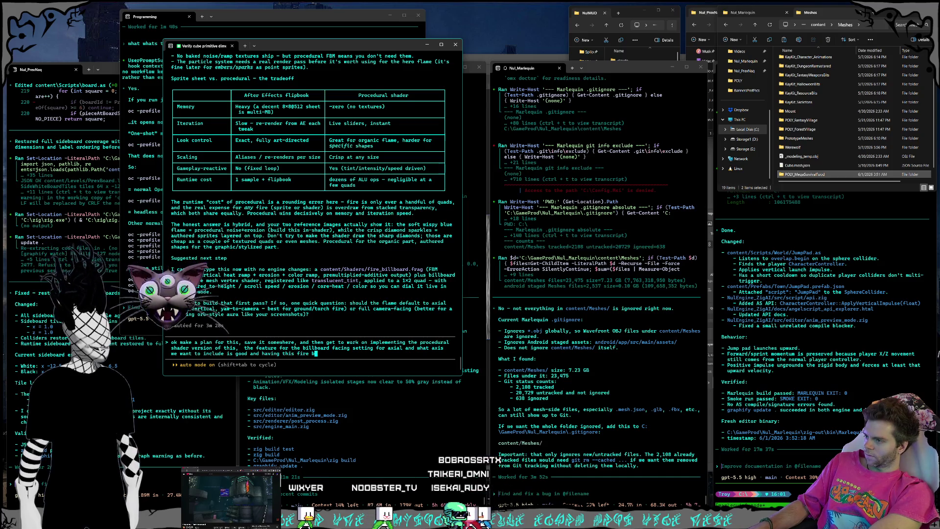
pyautogui.write('e yaw only, we need to be able to set the ')
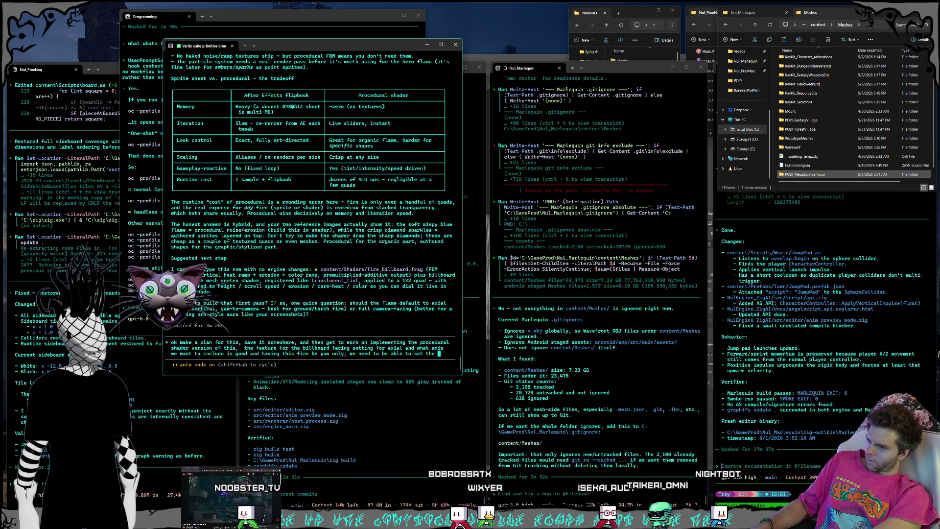
pyautogui.write('colore gradien')
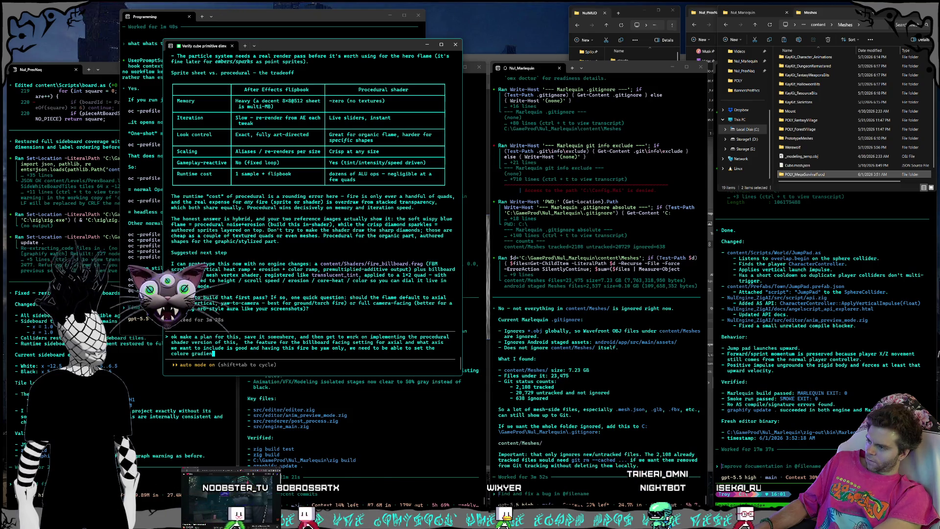
pyautogui.press('BackSpace')
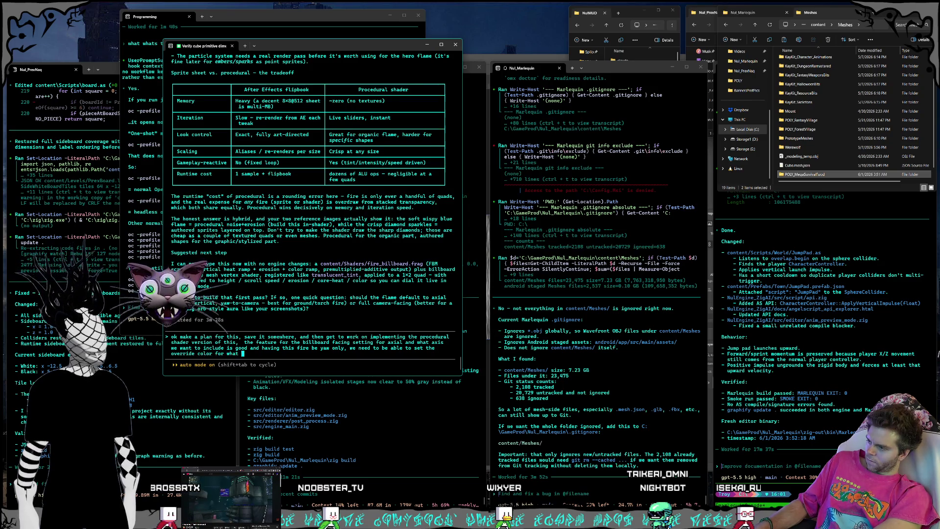
pyautogui.press('BackSpace')
pyautogui.press('BackSpace')
pyautogui.write('the two extrem')
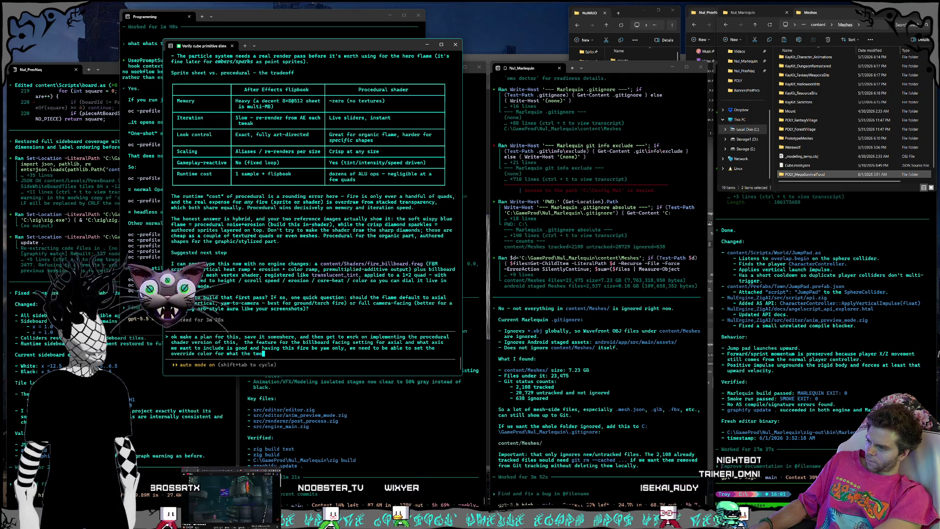
pyautogui.write('e ')
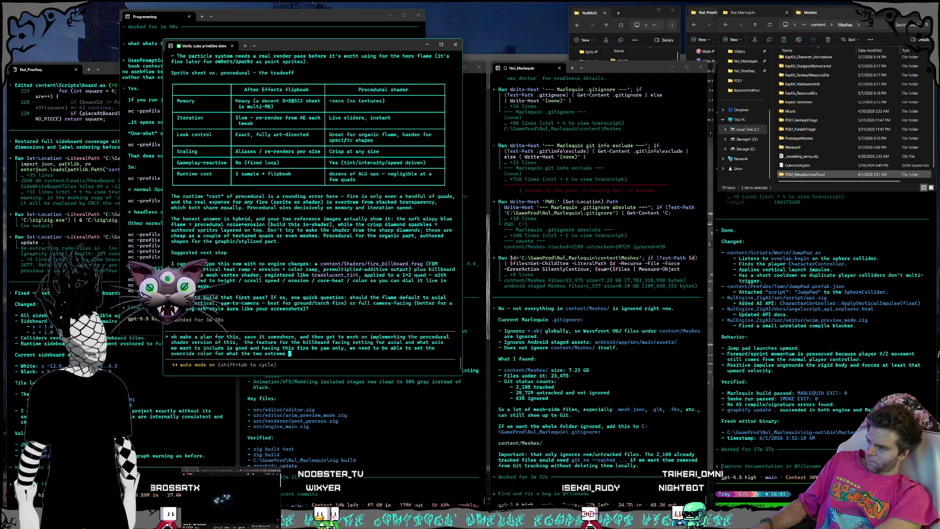
pyautogui.write('ends of it ')
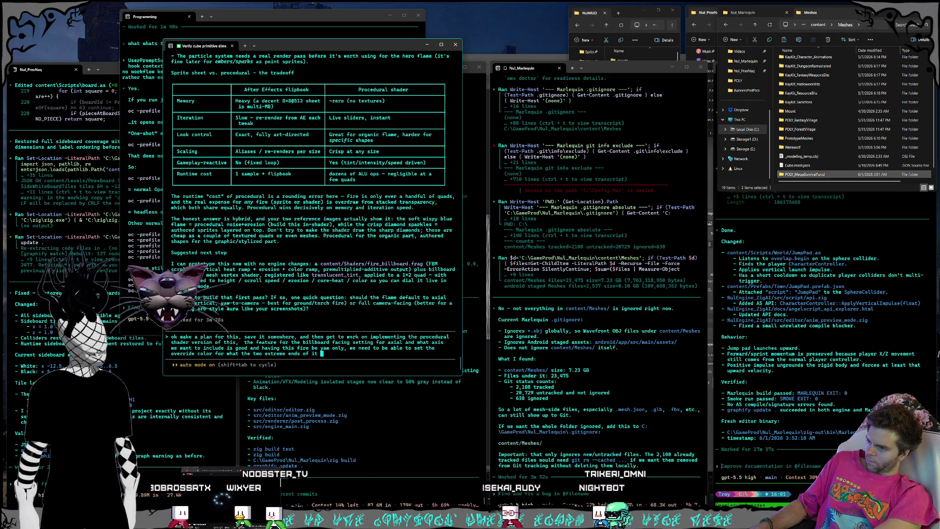
pyautogui.write('are')
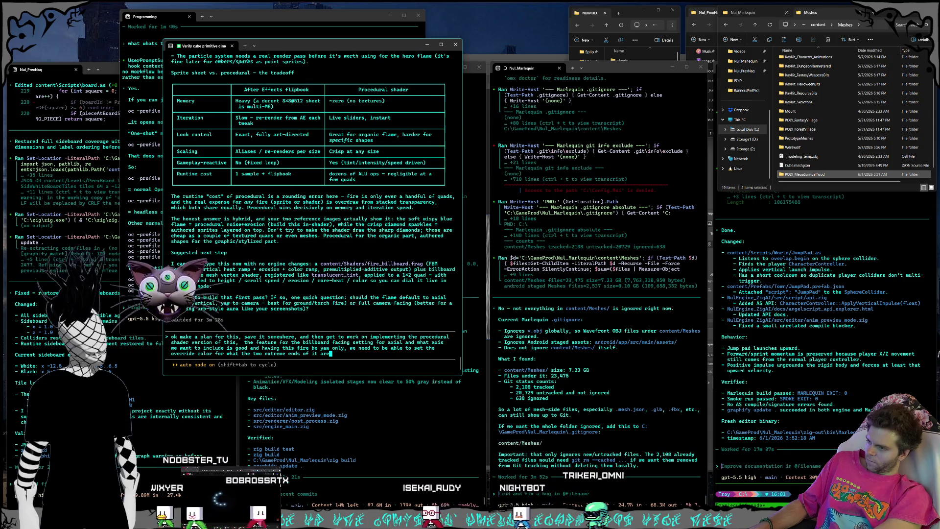
pyautogui.write(', white and cyan')
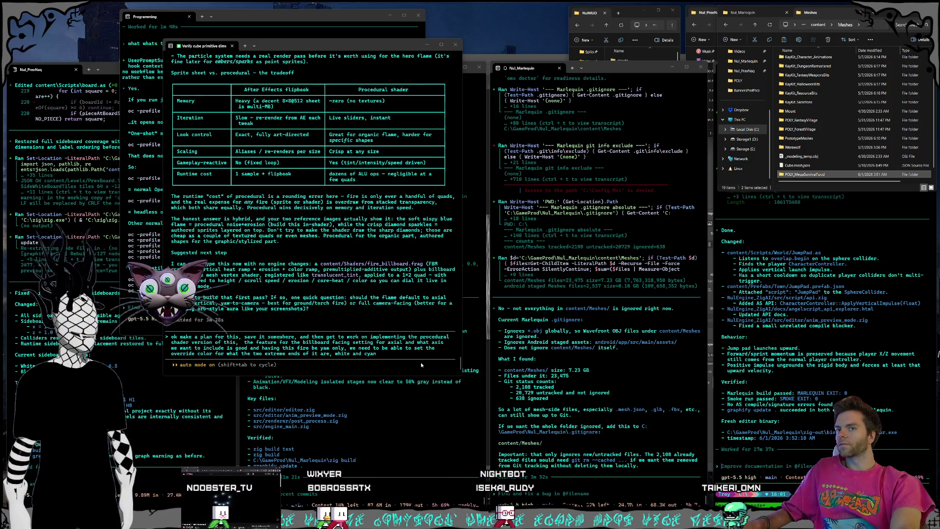
pyautogui.click(400, 358)
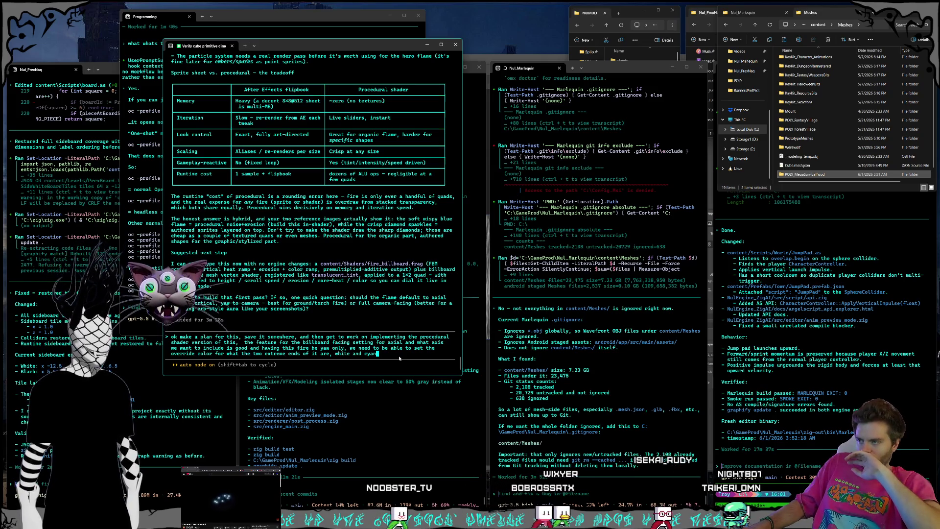
pyautogui.press('Return')
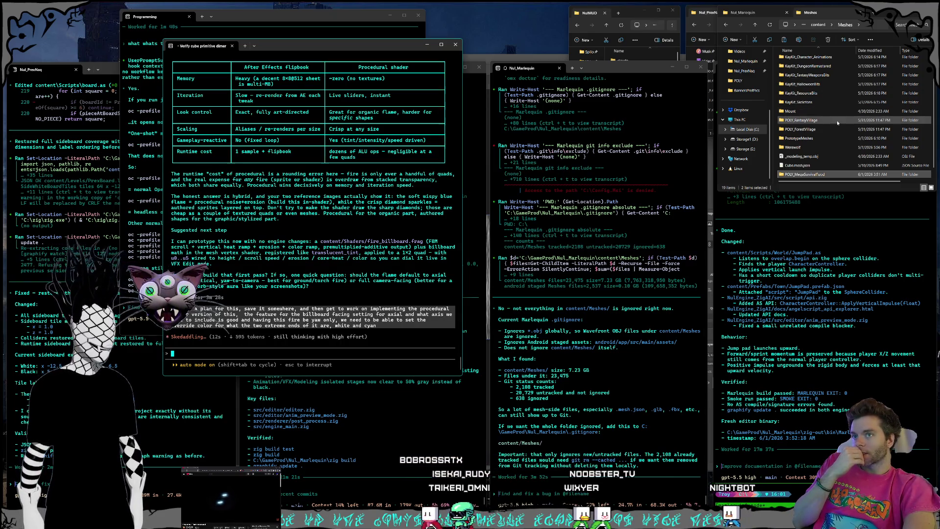
# Step: Focus the Marlequin agent session and start replying 'yeah only the p…' about the meshes folder
pyautogui.scroll(2, 831, 77)
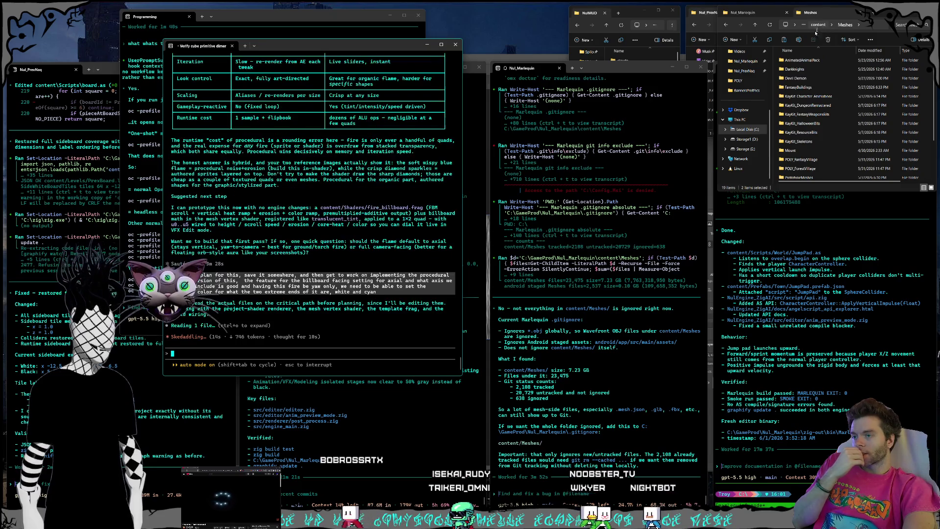
pyautogui.click(644, 420)
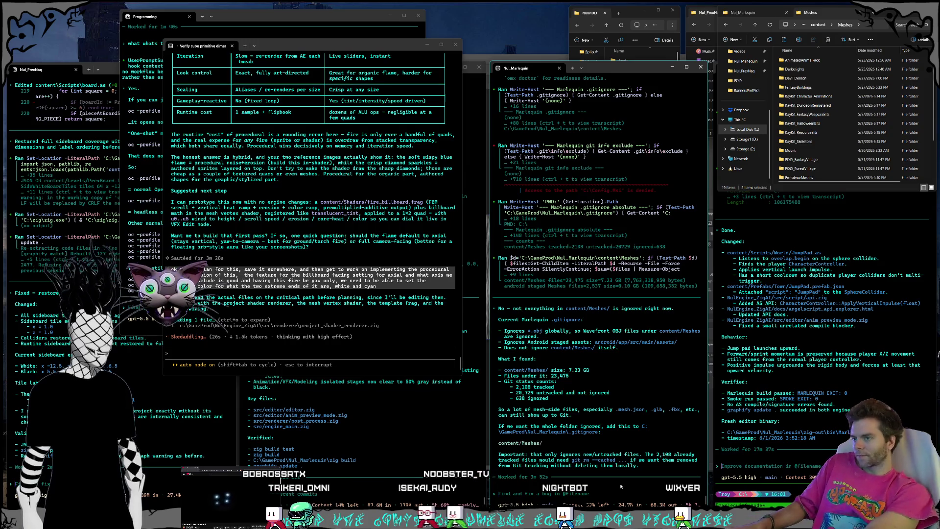
pyautogui.write('ye')
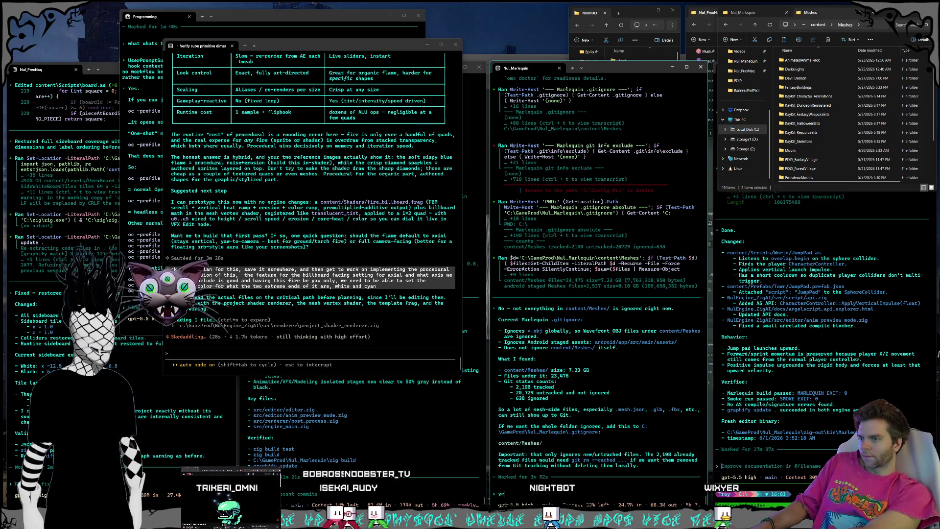
pyautogui.write('ah only the primitives should be icluded')
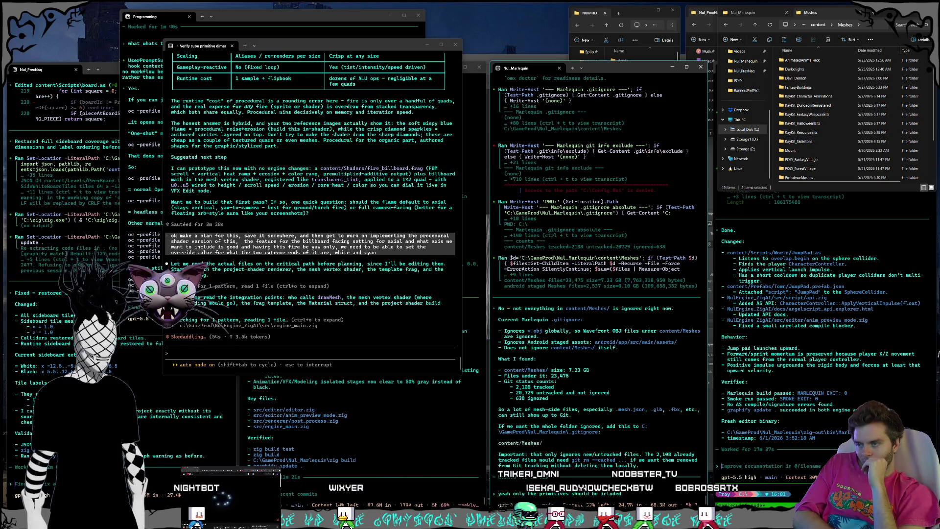
# Step: Open the PrototypeMeshes folder in File Explorer to see what it contains
pyautogui.doubleClick(799, 177)
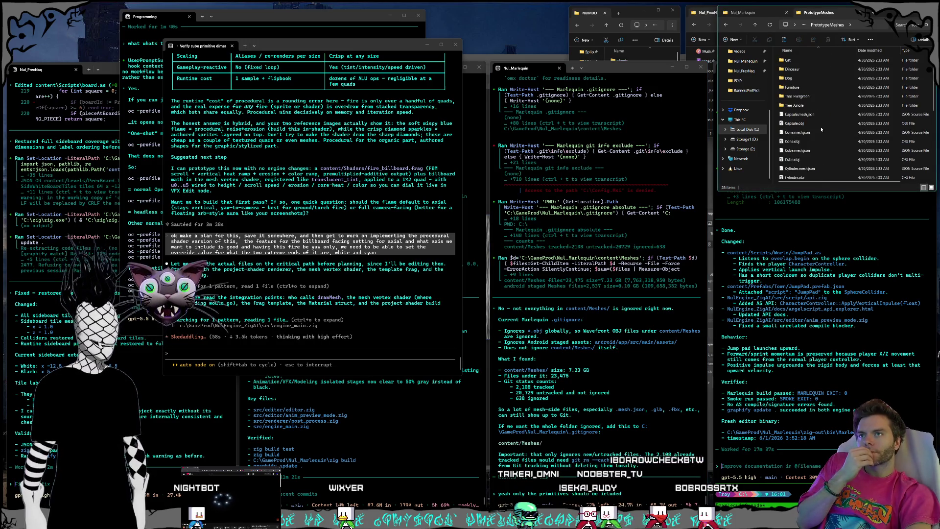
# Step: Send the primitives-only reply, then ask to keep PrototypeMeshes and all small JSON metadata backed up
pyautogui.click(625, 493)
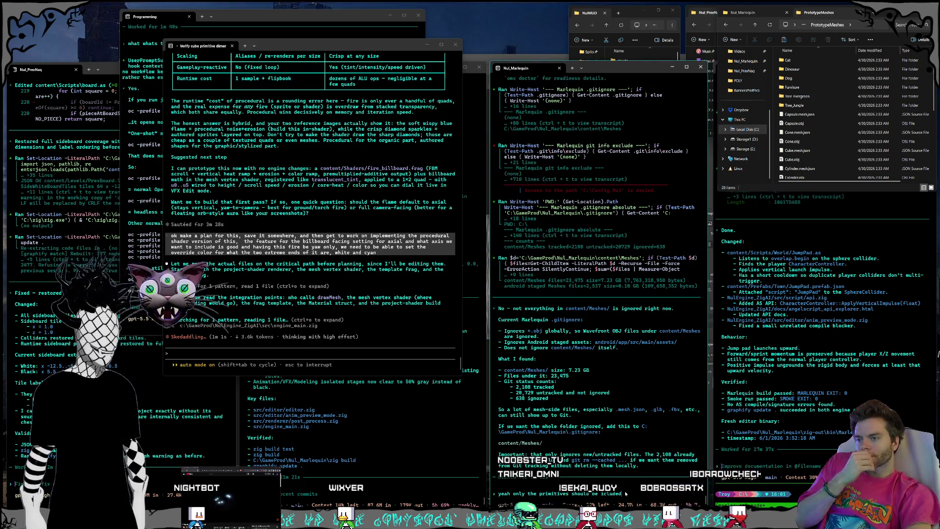
pyautogui.press('Return')
pyautogui.write('we want')
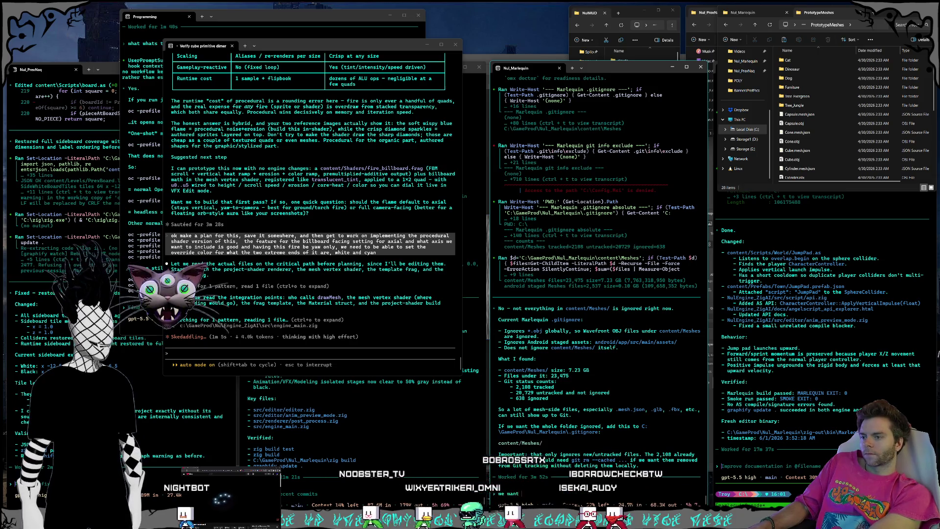
pyautogui.write(' the prototype m')
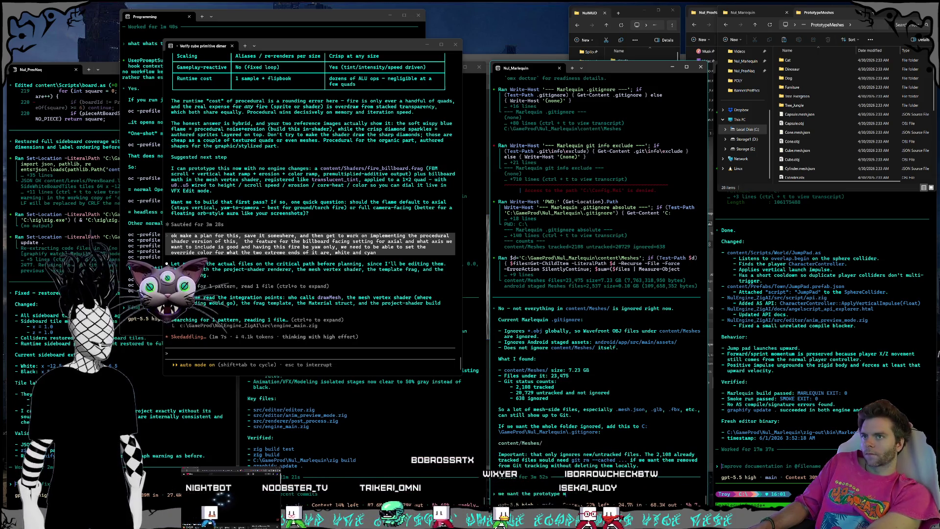
pyautogui.write('eshes folder under meshes to')
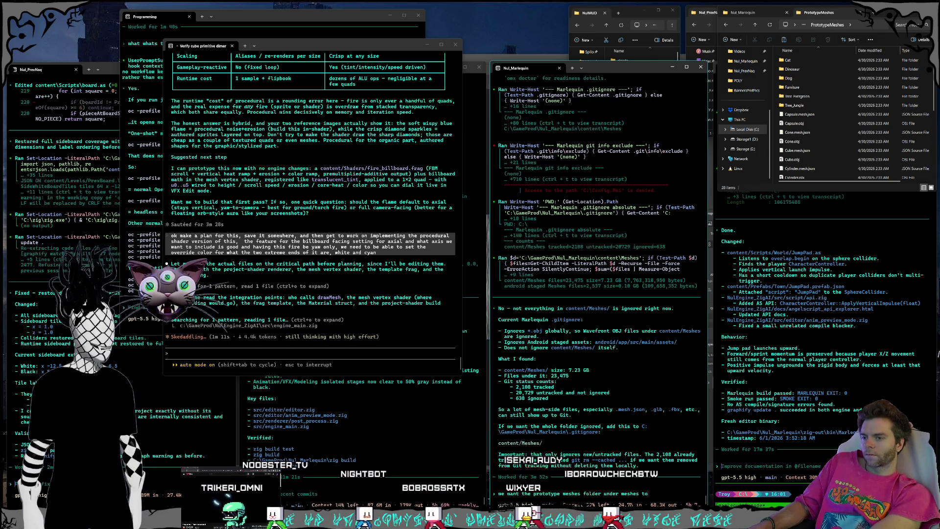
pyautogui.write(' be include')
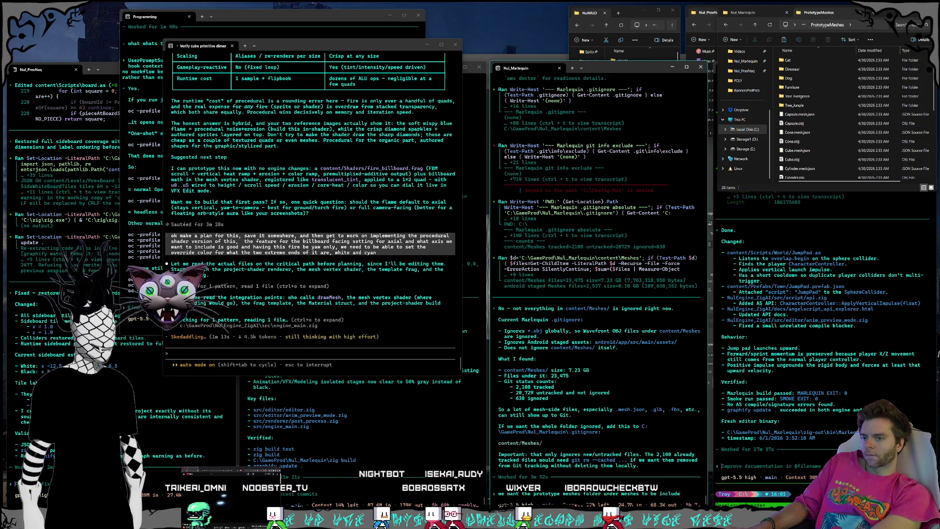
pyautogui.write('d and that')
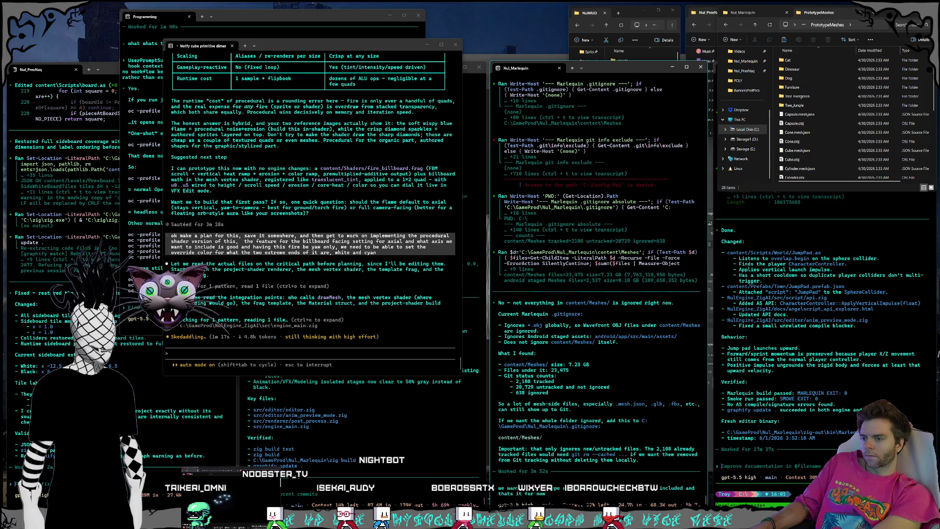
pyautogui.press('BackSpace')
pyautogui.press('BackSpace')
pyautogui.press('BackSpace')
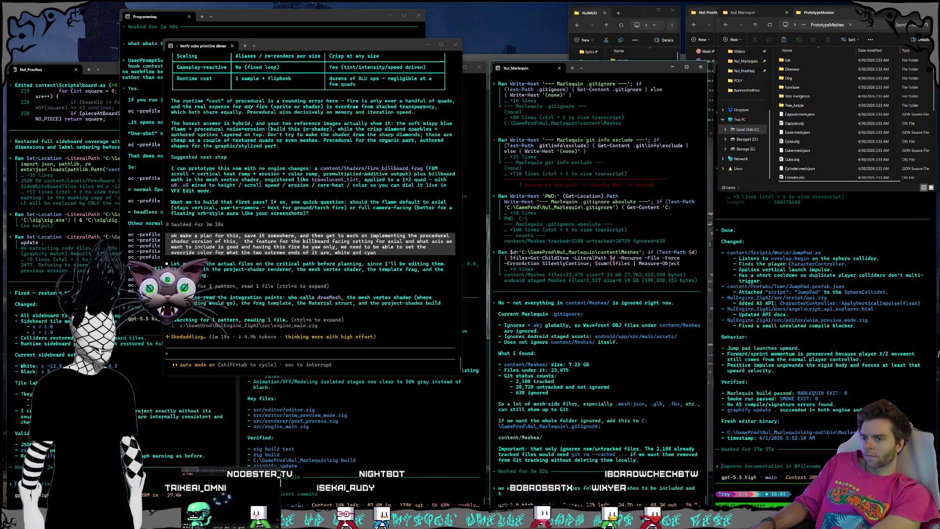
pyautogui.press('BackSpace')
pyautogui.write('all of our json metadata')
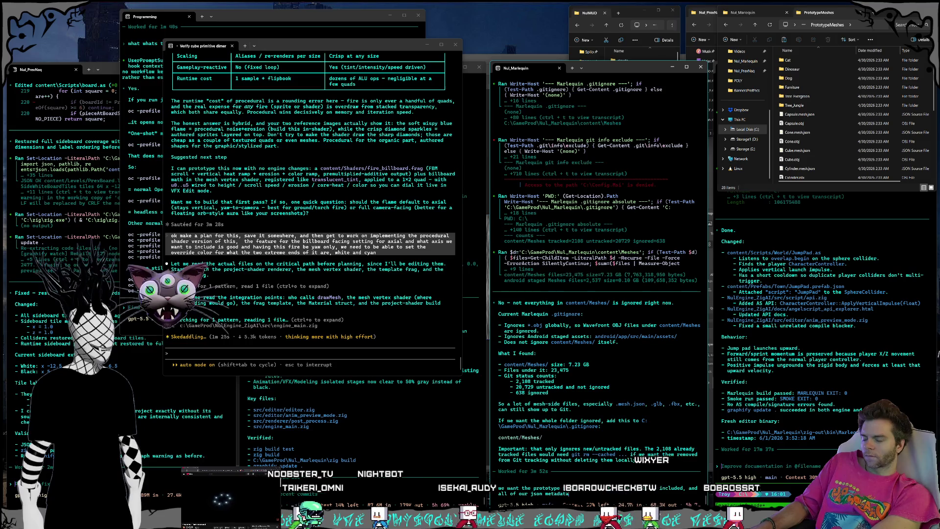
pyautogui.write(" since that's s")
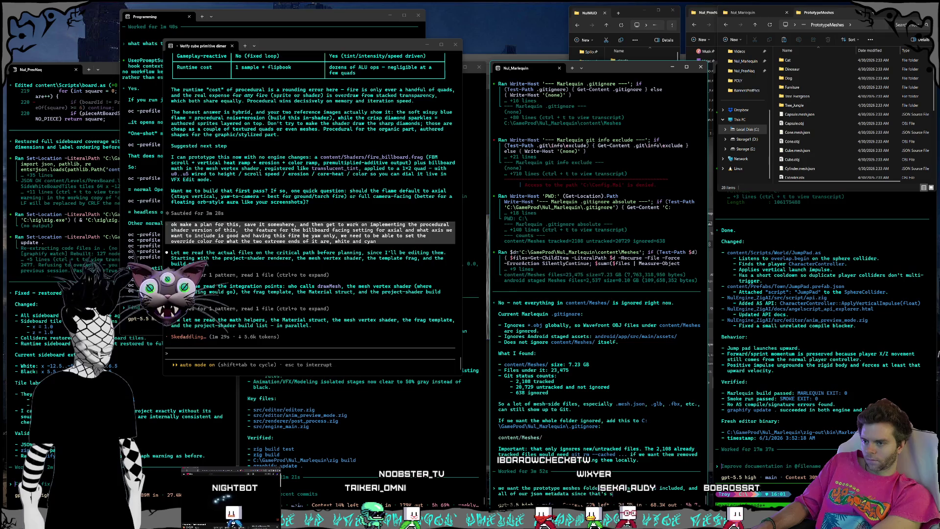
pyautogui.write('mall and i want that back')
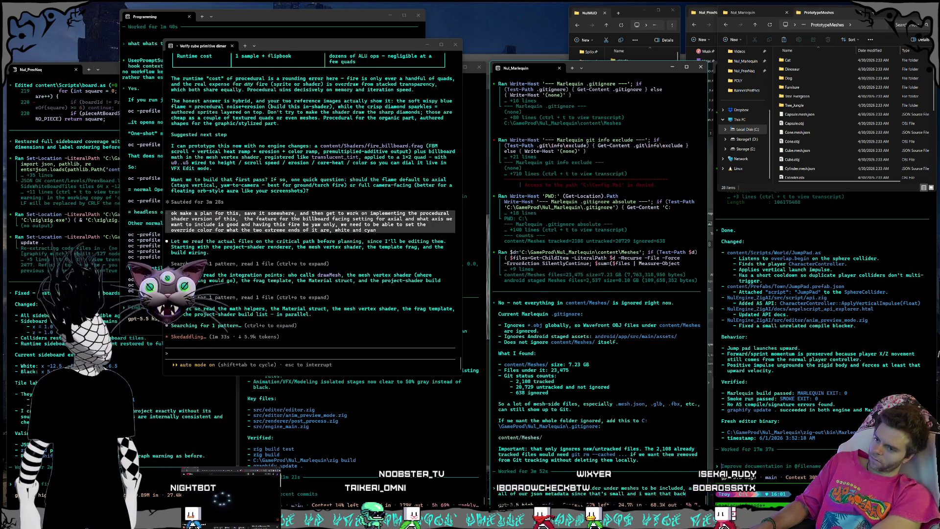
pyautogui.write('ed up just')
pyautogui.write(' in case but all the')
pyautogui.write(' meshes i own on m')
pyautogui.write('y itch.io')
pyautogui.write(' account at leas')
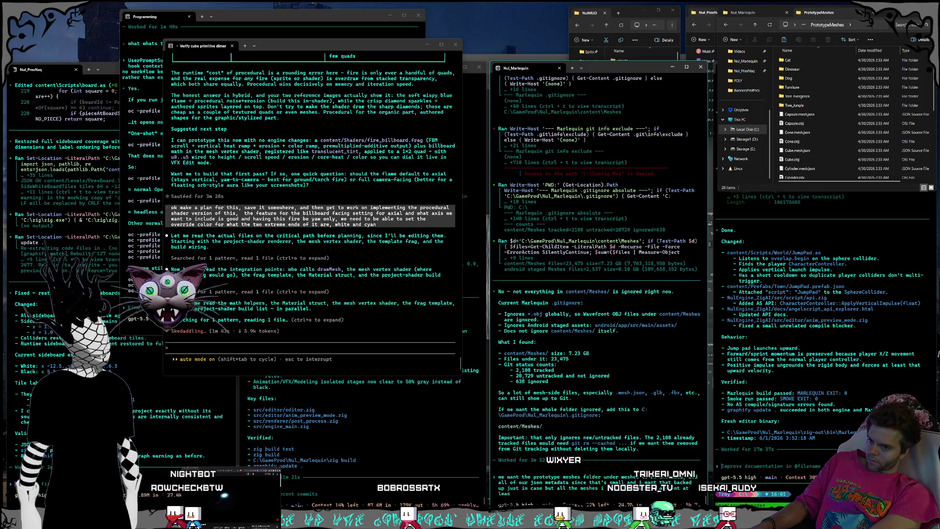
pyautogui.write('t')
pyautogui.press('Return')
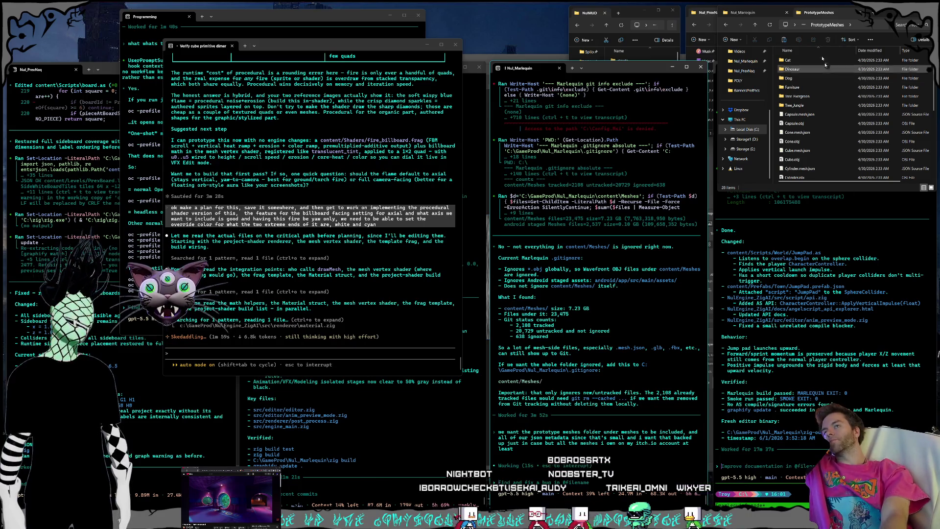
# Step: Return File Explorer to the Meshes folder while the agent writes the .gitignore rules
pyautogui.click(808, 23)
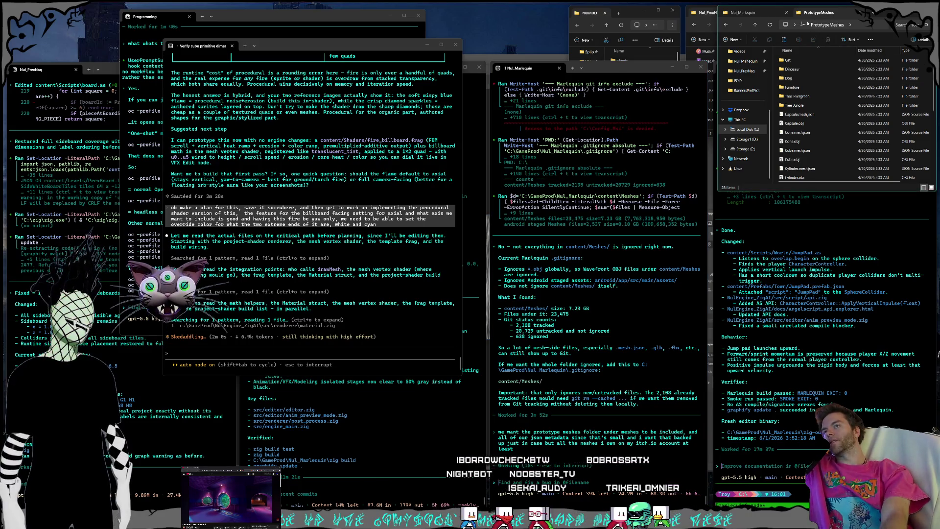
pyautogui.click(755, 25)
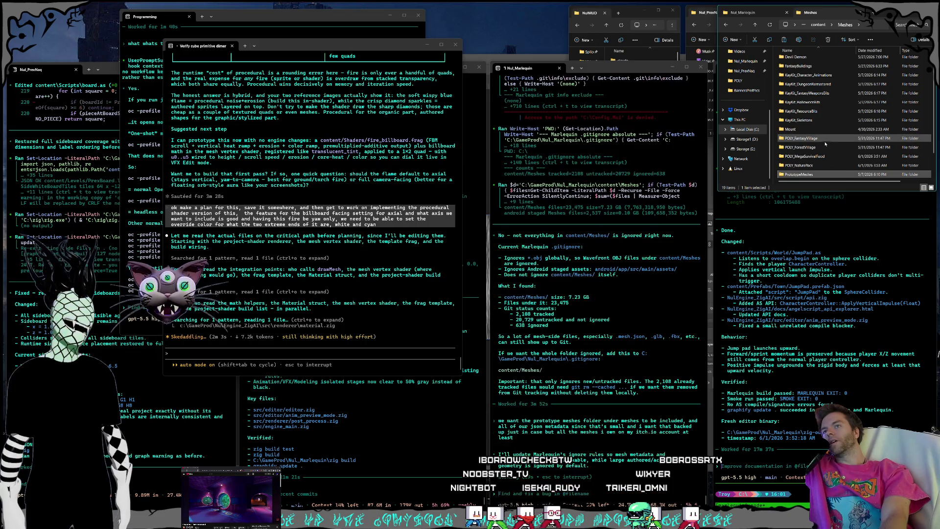
pyautogui.moveTo(824, 146)
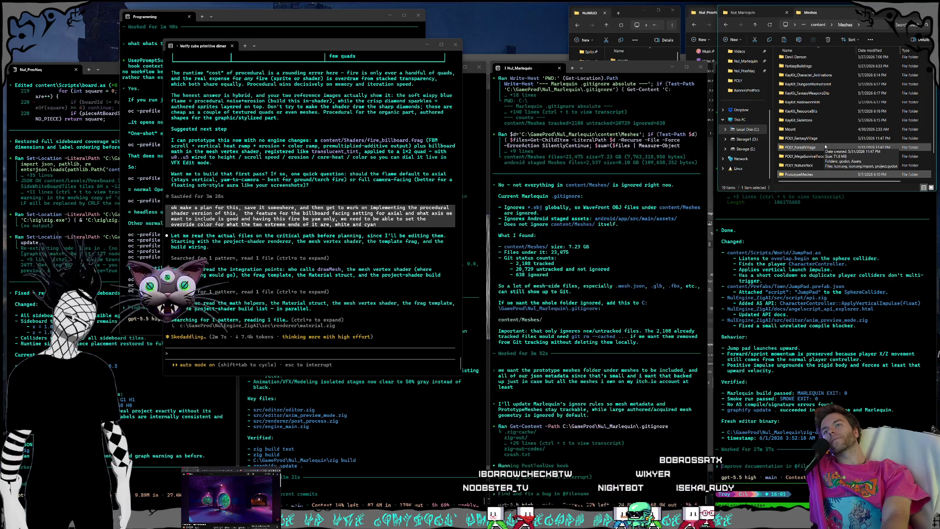
pyautogui.scroll(1, 825, 146)
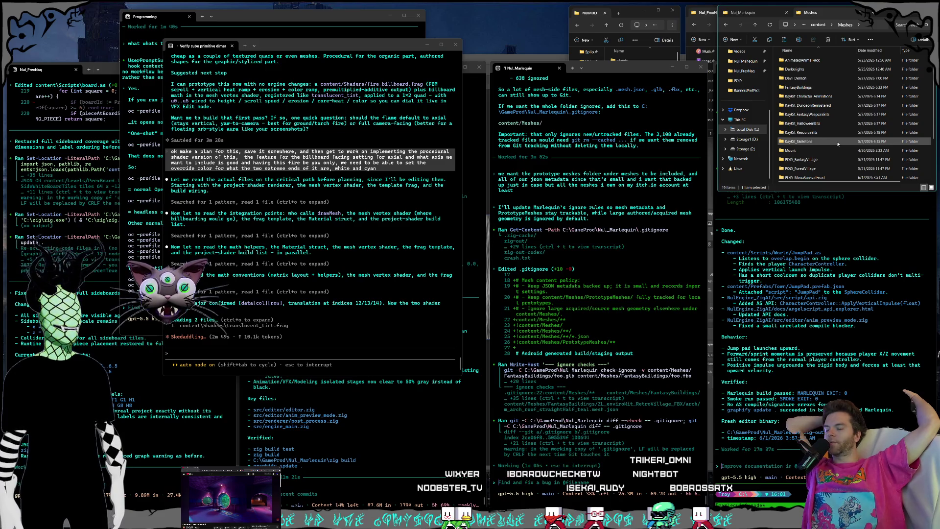
pyautogui.scroll(-3, 837, 143)
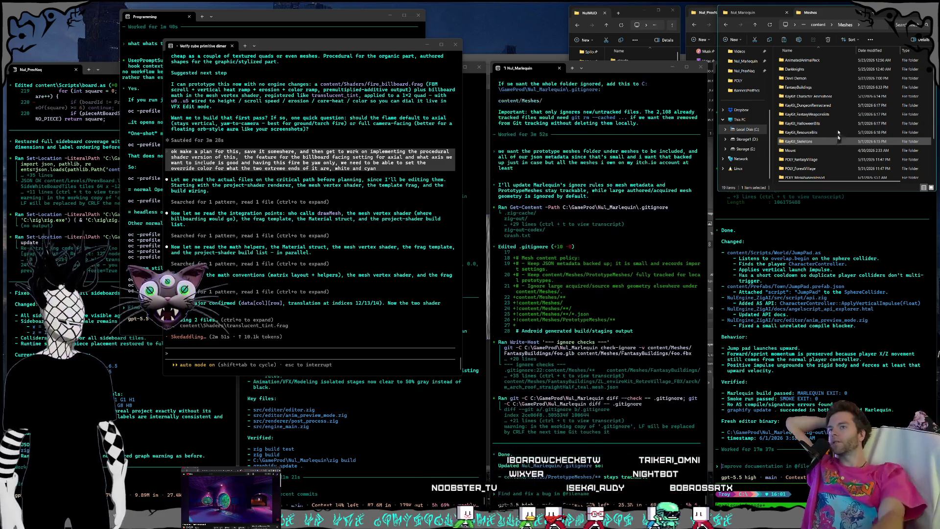
# Step: Browse the PrototypeMeshes and Devil Demon folders while the agent reports 2,108 tracked, 21,188 ignored files
pyautogui.doubleClick(807, 95)
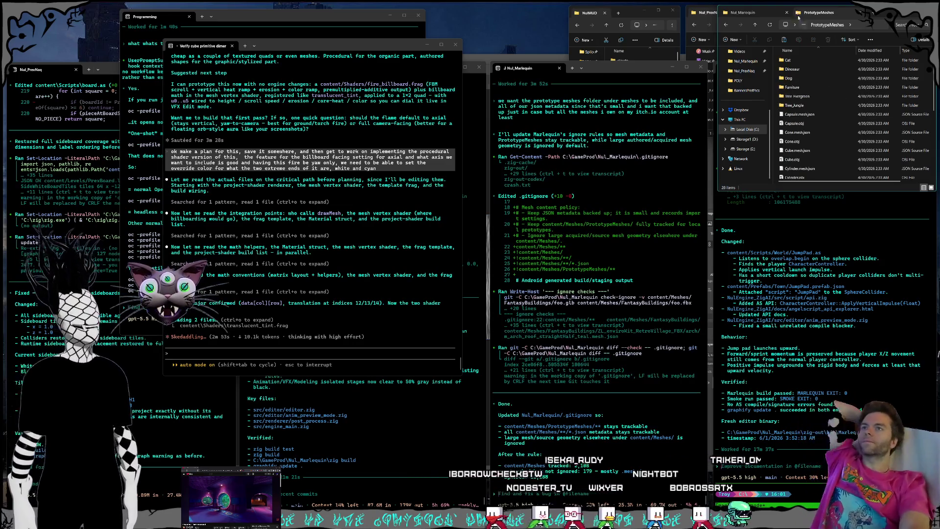
pyautogui.click(754, 24)
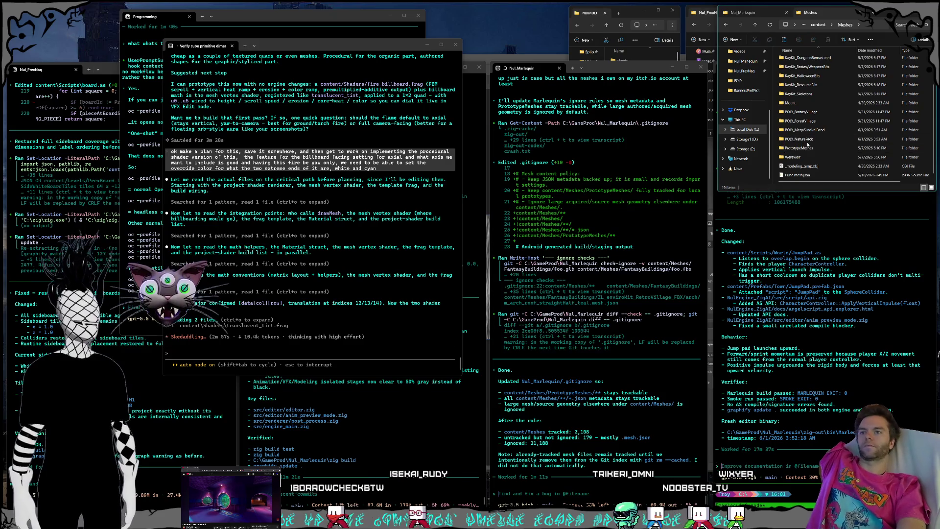
pyautogui.scroll(2, 813, 143)
pyautogui.click(812, 150)
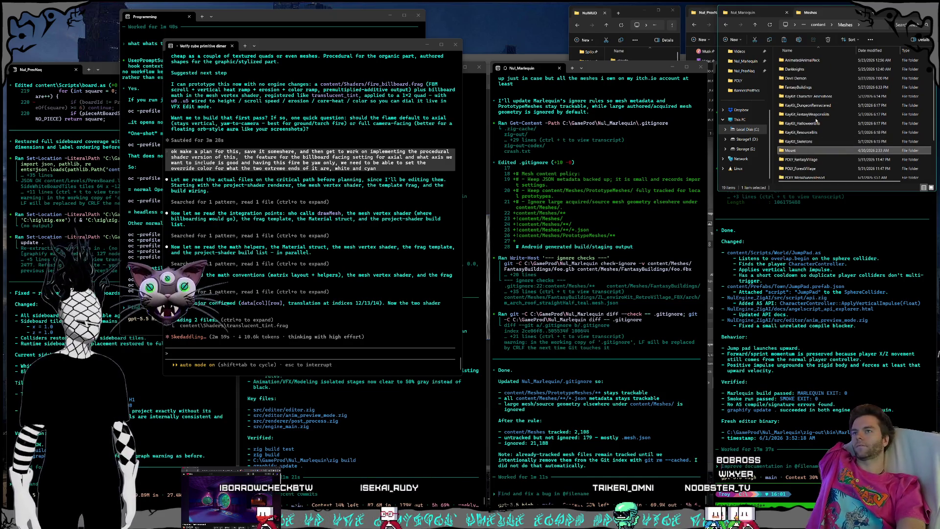
pyautogui.doubleClick(806, 78)
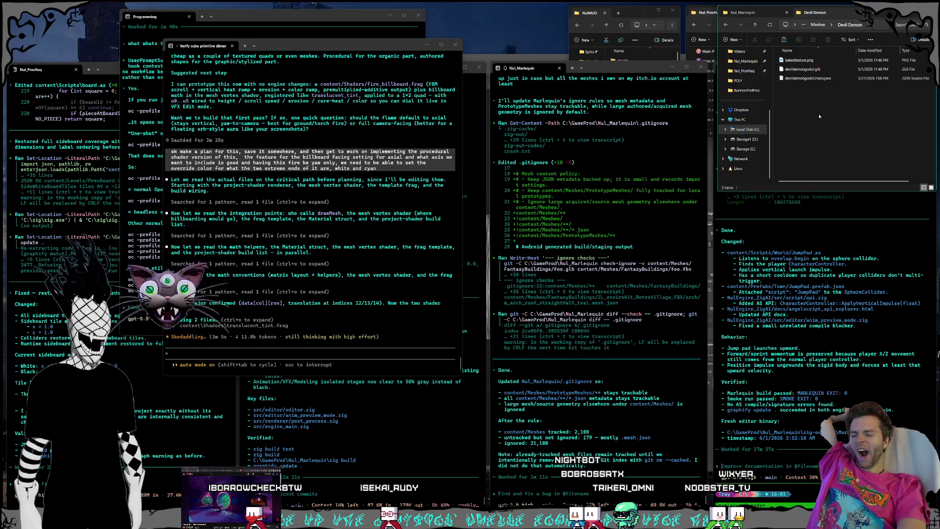
pyautogui.click(755, 25)
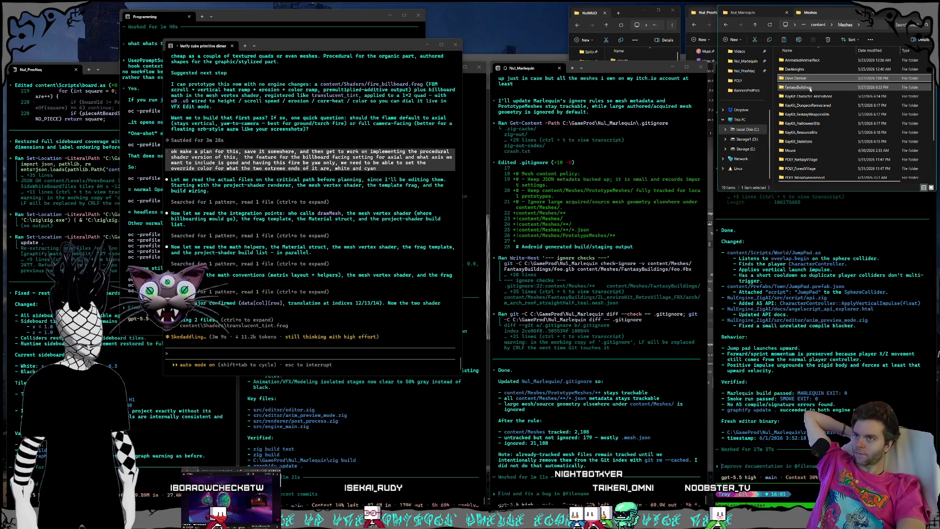
pyautogui.click(822, 62)
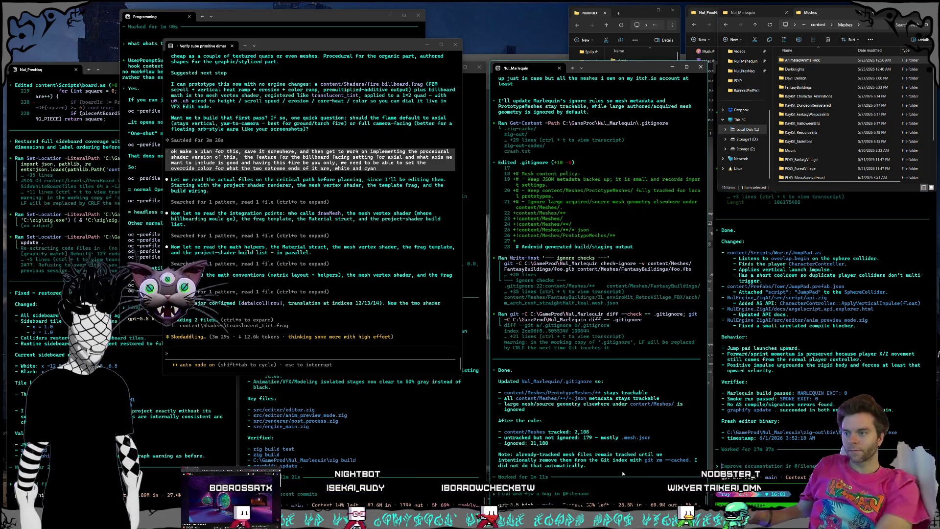
# Step: Ask the Marlequin agent 'whats the size of the already tracked' mesh files
pyautogui.write('whats the s')
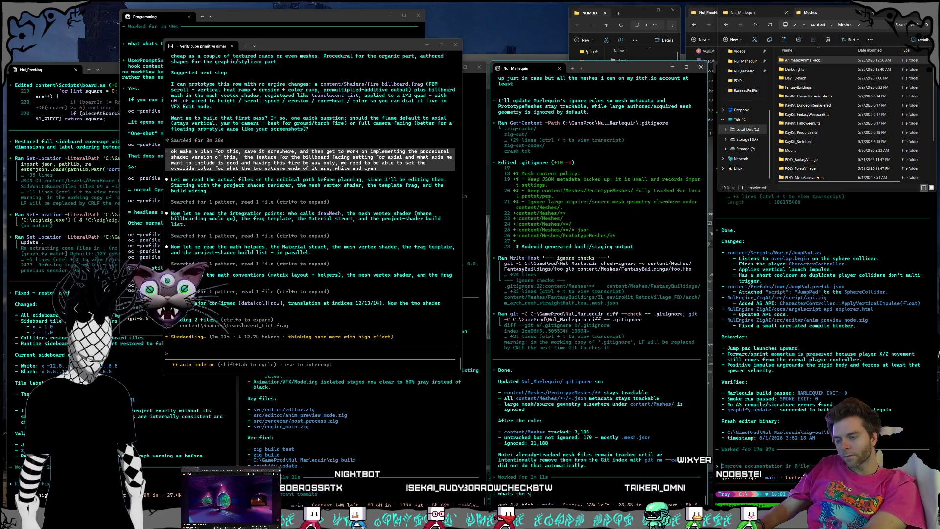
pyautogui.write('ai')
pyautogui.write('ize')
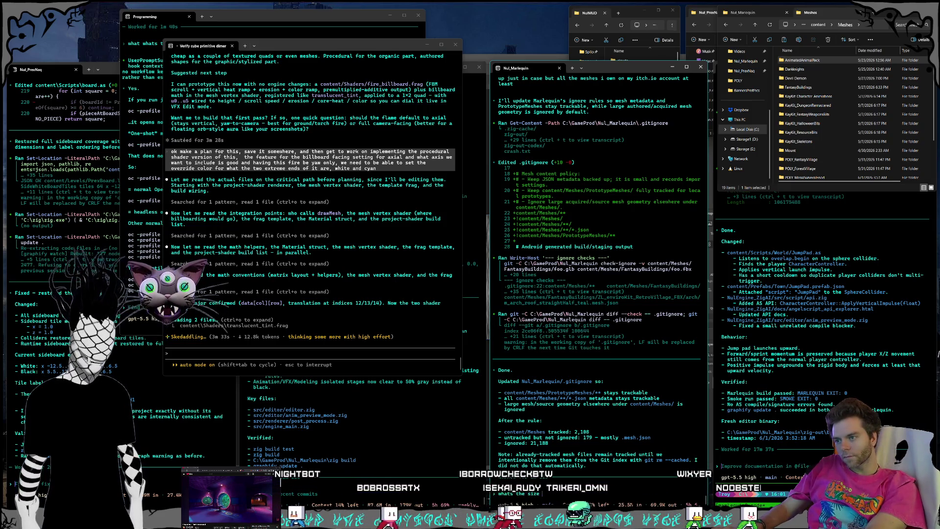
pyautogui.write(' of the already tracked ones?')
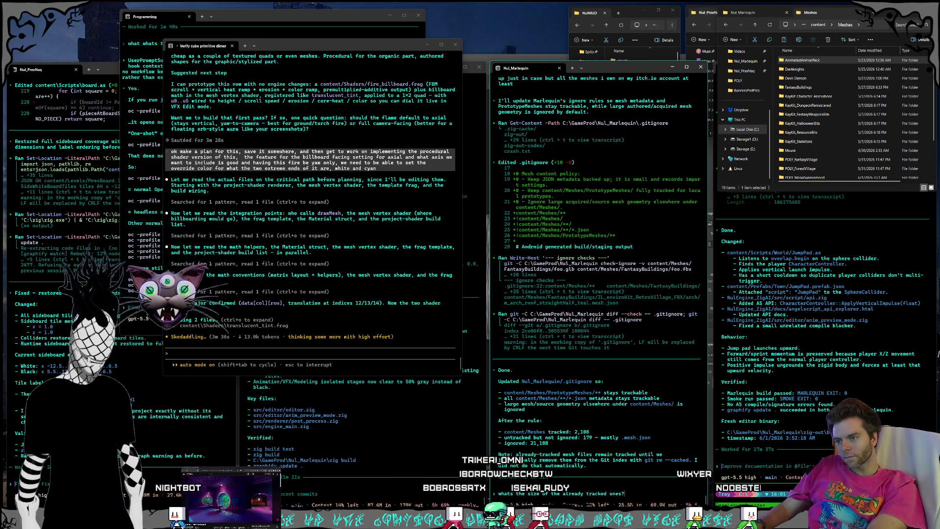
pyautogui.press('Return')
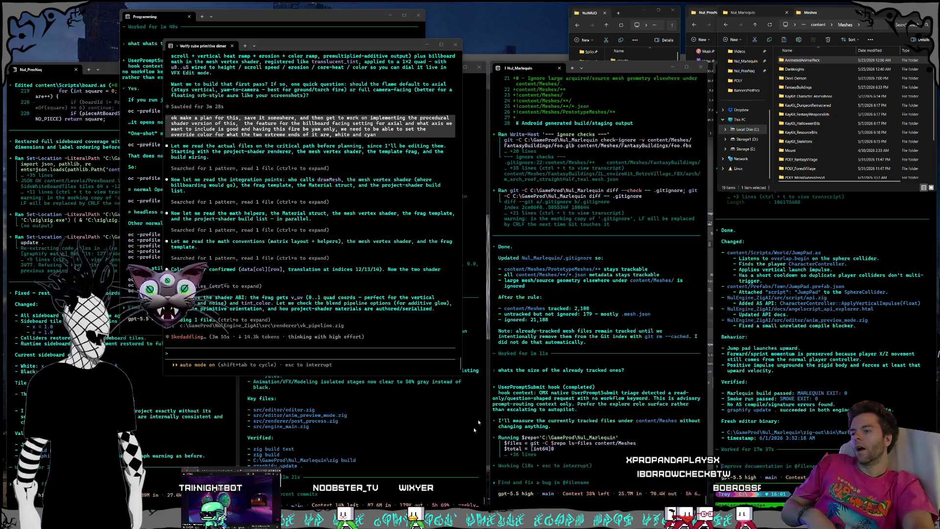
pyautogui.press('XF86Calculator')
# Step: Compute 14 × 87 = 1,218 in Calculator
pyautogui.click(411, 253)
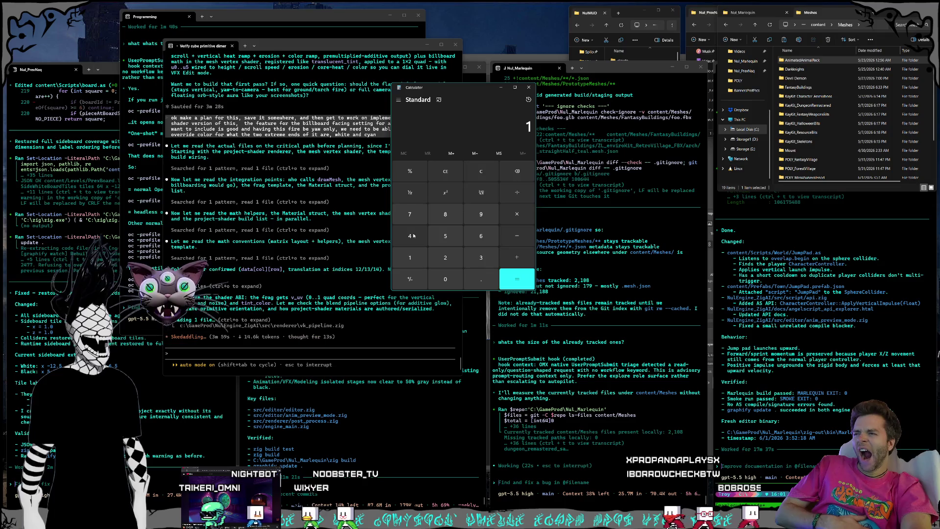
pyautogui.click(517, 214)
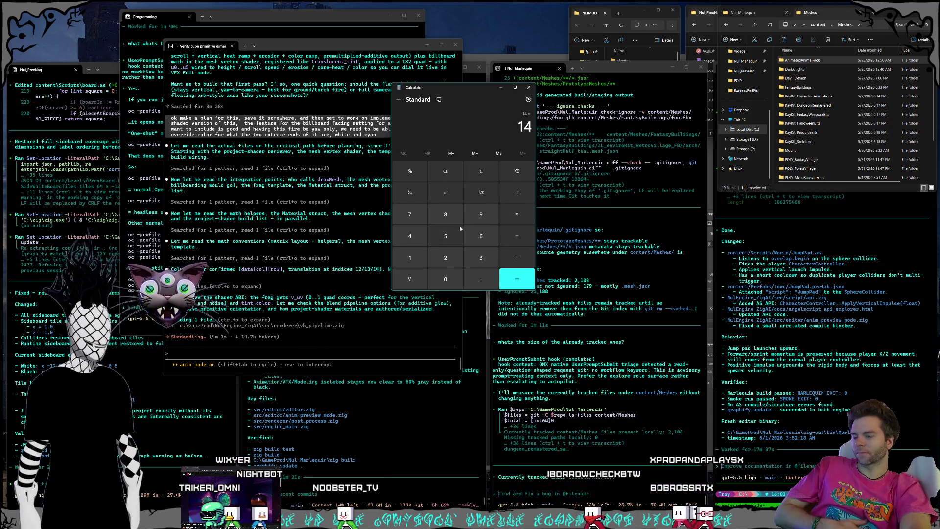
pyautogui.click(443, 214)
pyautogui.click(409, 214)
pyautogui.click(521, 280)
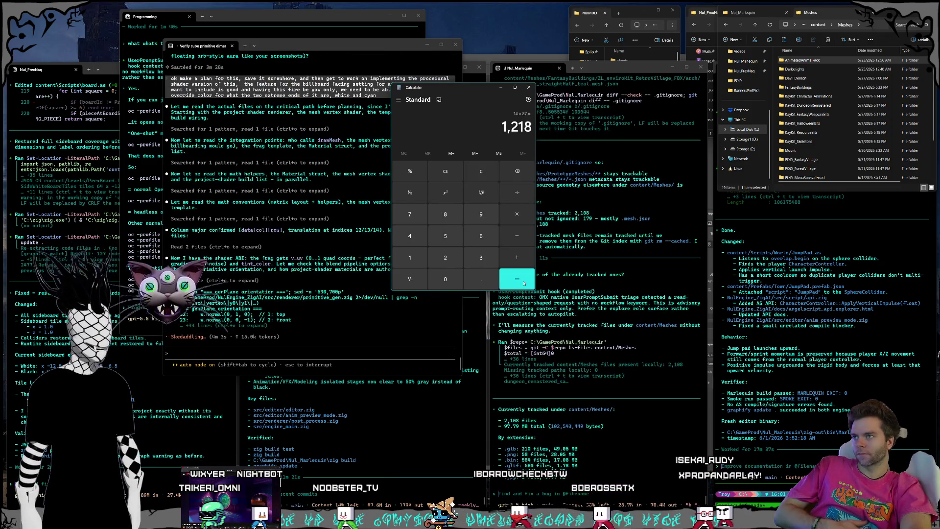
# Step: Divide 1,218 by 100 to get 12.18, then minimize Calculator
pyautogui.click(516, 257)
pyautogui.click(414, 258)
pyautogui.click(445, 279)
pyautogui.click(445, 279)
pyautogui.click(516, 278)
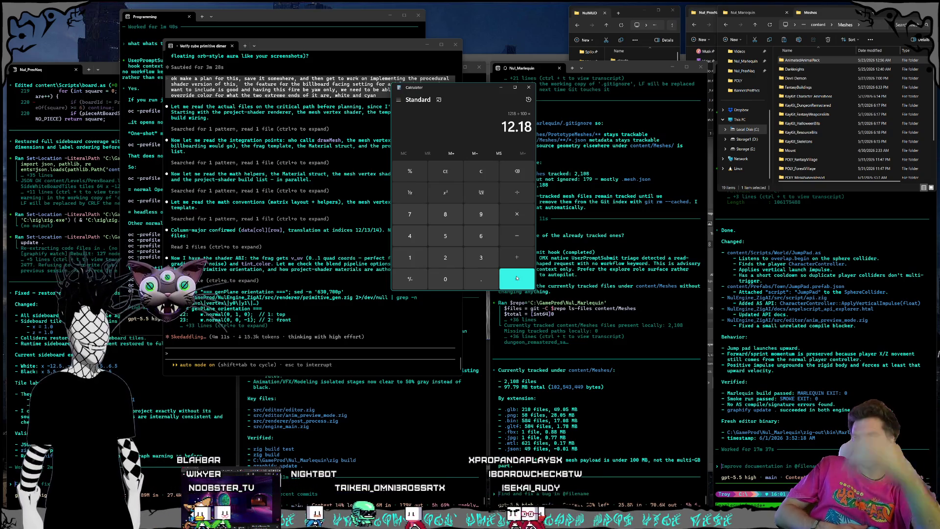
pyautogui.click(500, 87)
pyautogui.moveTo(520, 26); pyautogui.dragTo(498, 35)
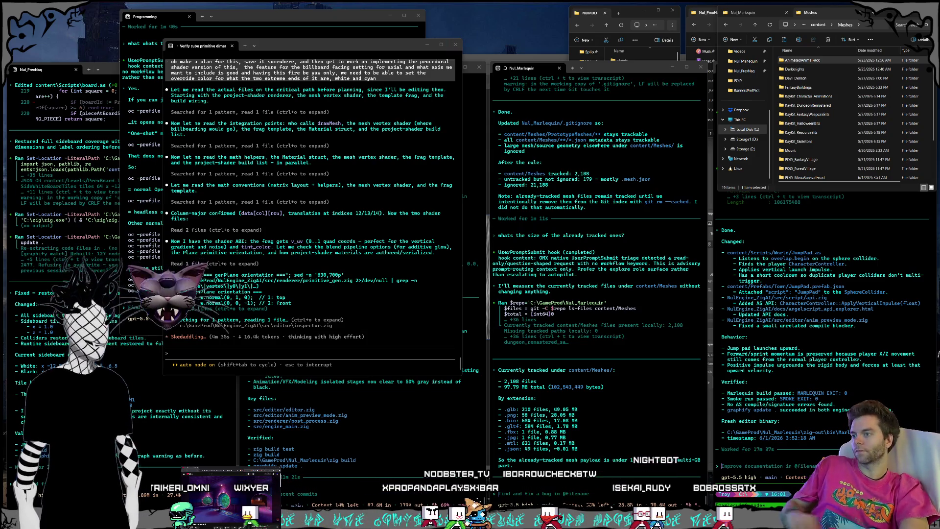
# Step: Tell the Marlequin agent 'fine the git repo limit is just 2gb', then return to the shader agent
pyautogui.click(655, 493)
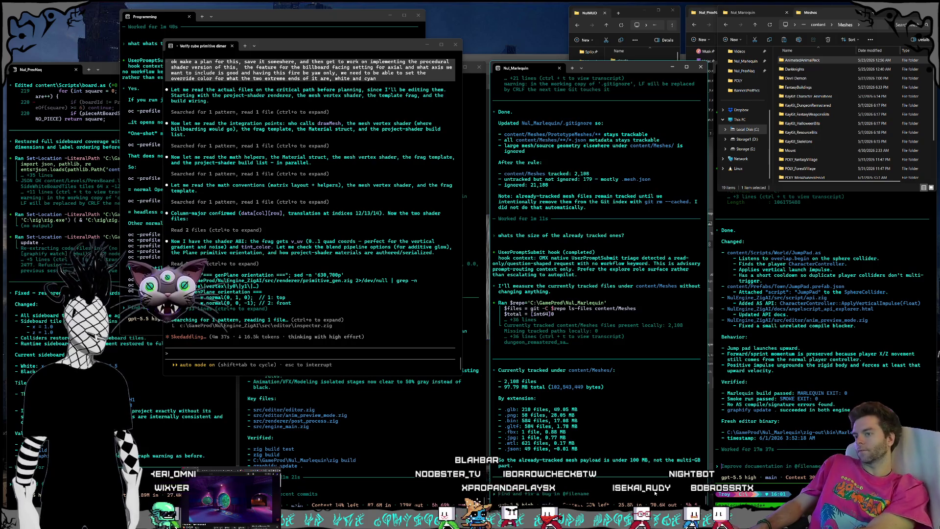
pyautogui.write('yeah thatsfine the git repo limit')
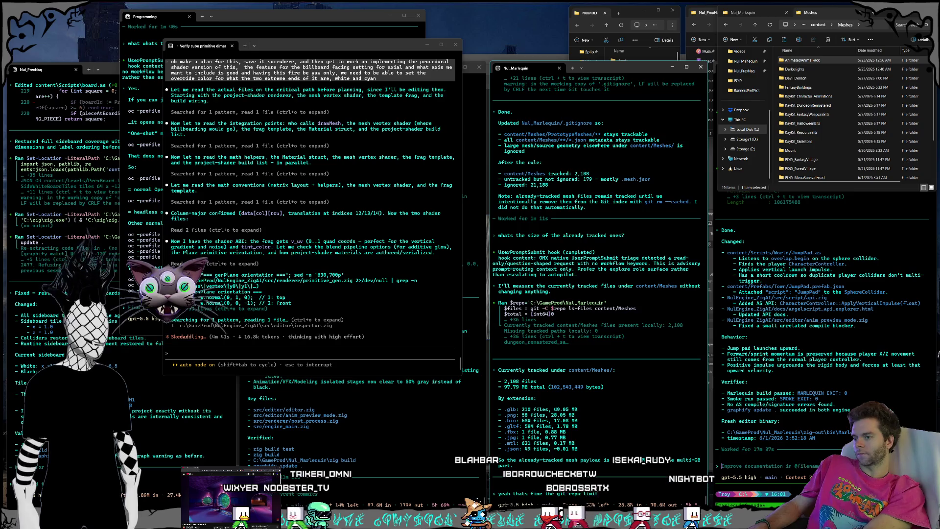
pyautogui.write(' is just 2gb')
pyautogui.press('Return')
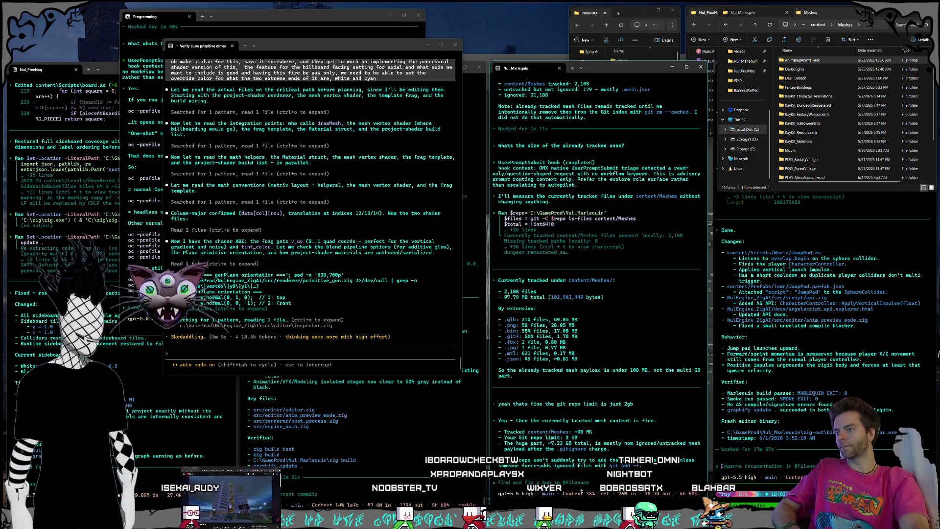
pyautogui.click(337, 320)
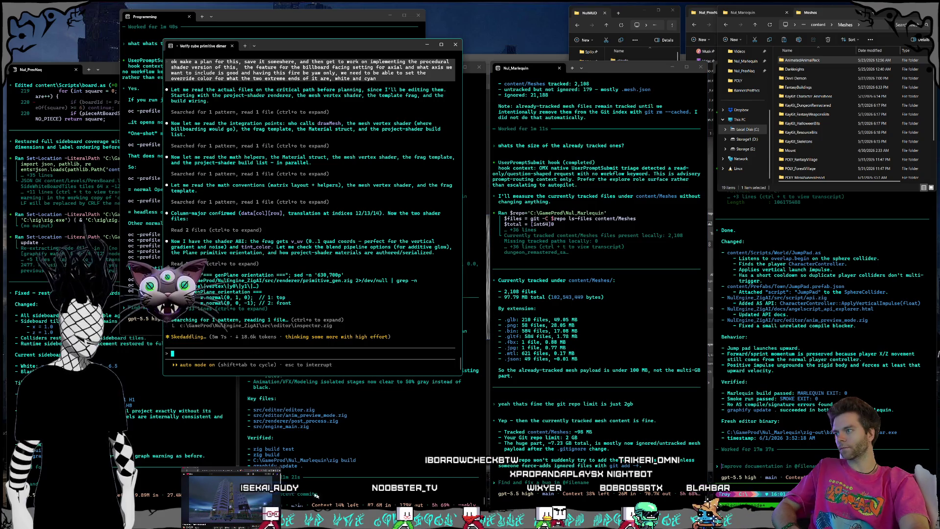
pyautogui.hotkey('alt', 'Tab')
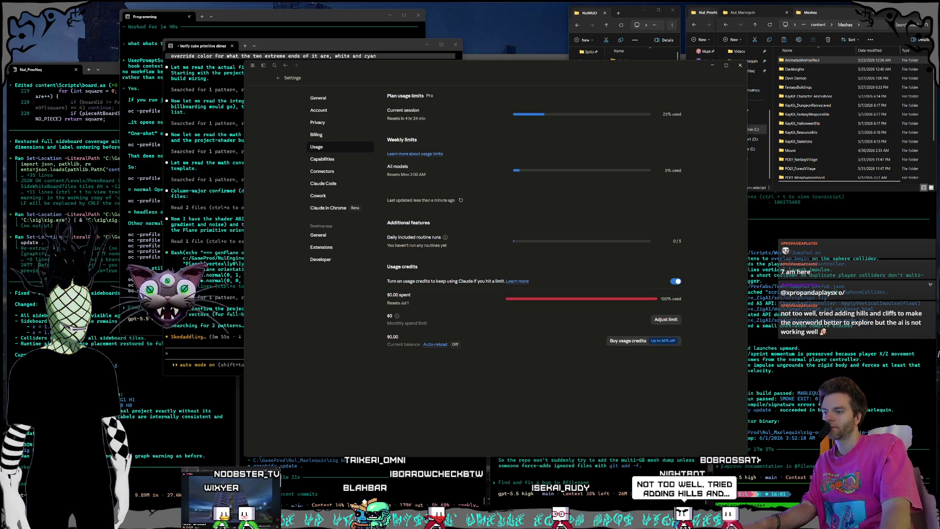
# Step: Switch from the Claude usage page to the Core editor window
pyautogui.hotkey('alt', 'Tab')
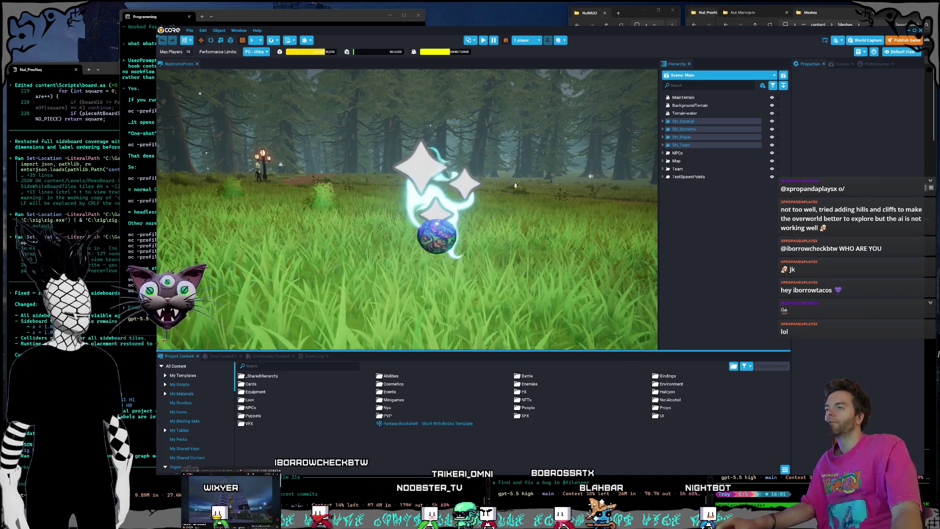
# Step: Orbit the forest scene, close the editor, reopen NuldrumsProto for editing, then minimize Core
pyautogui.moveTo(457, 267)
pyautogui.mouseDown()
pyautogui.moveTo(337, 194)
pyautogui.moveTo(495, 227)
pyautogui.mouseUp()
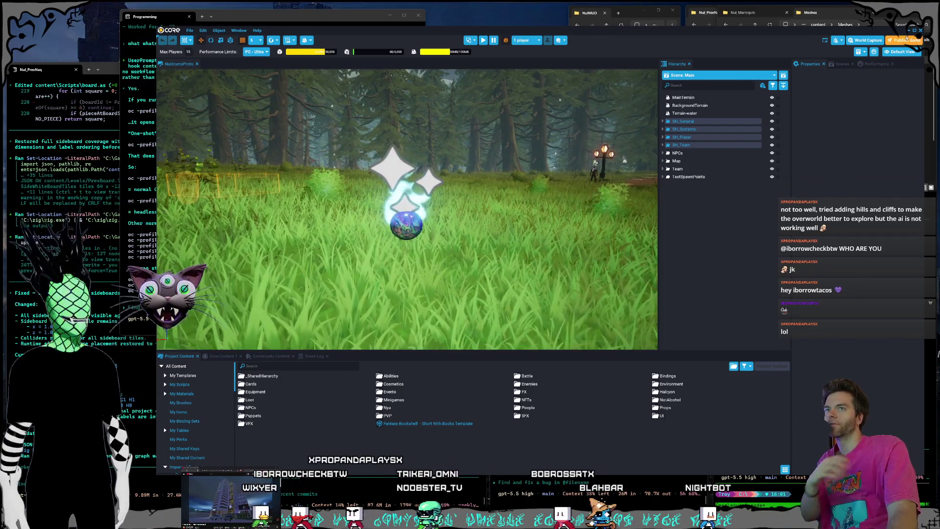
pyautogui.click(922, 31)
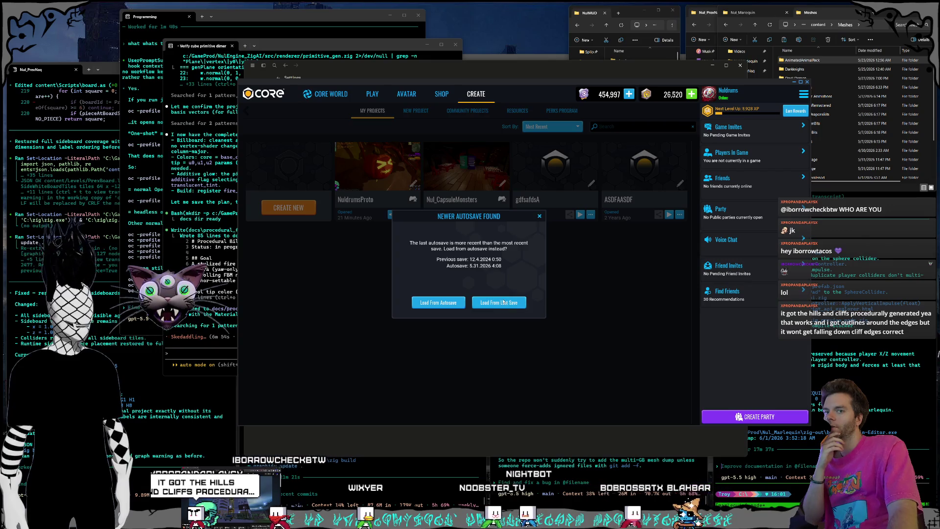
pyautogui.click(502, 302)
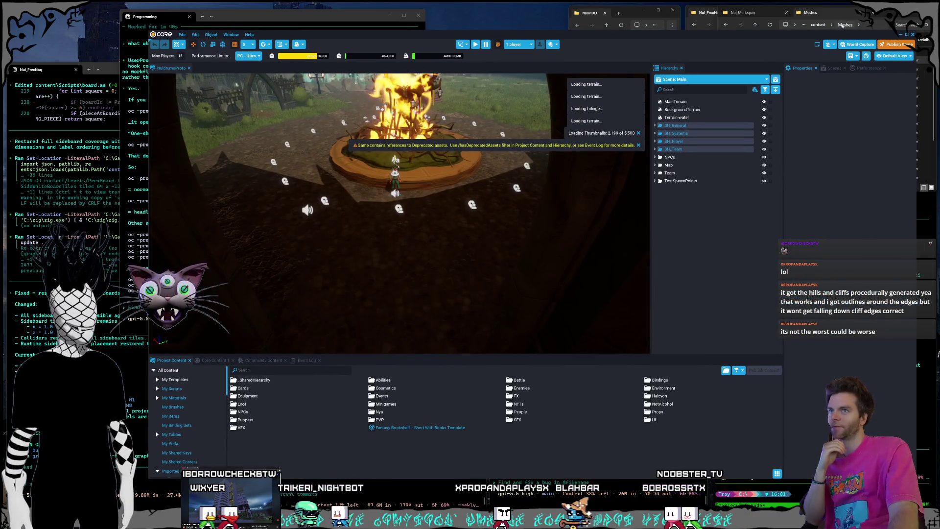
pyautogui.click(900, 34)
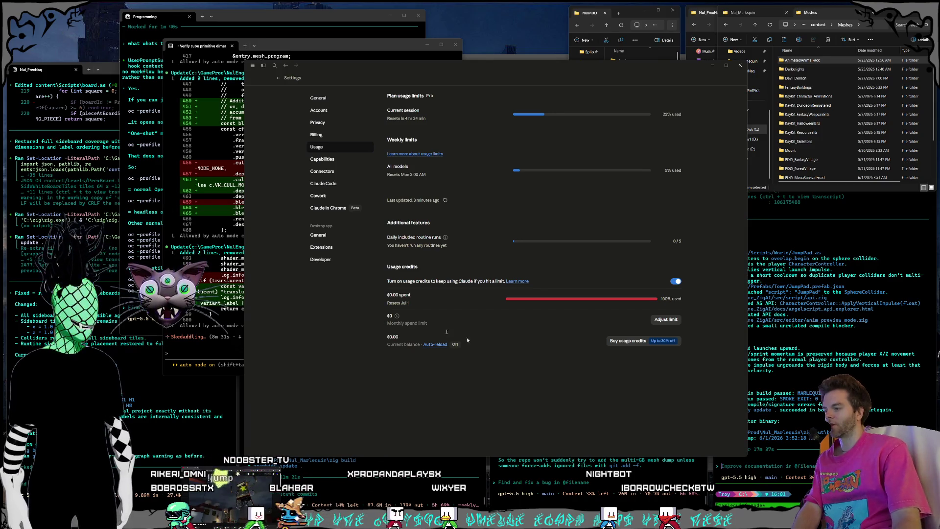
# Step: Shrink the usage Settings window's height in two passes and nudge it, revealing more terminals behind
pyautogui.moveTo(244, 456); pyautogui.dragTo(247, 430)
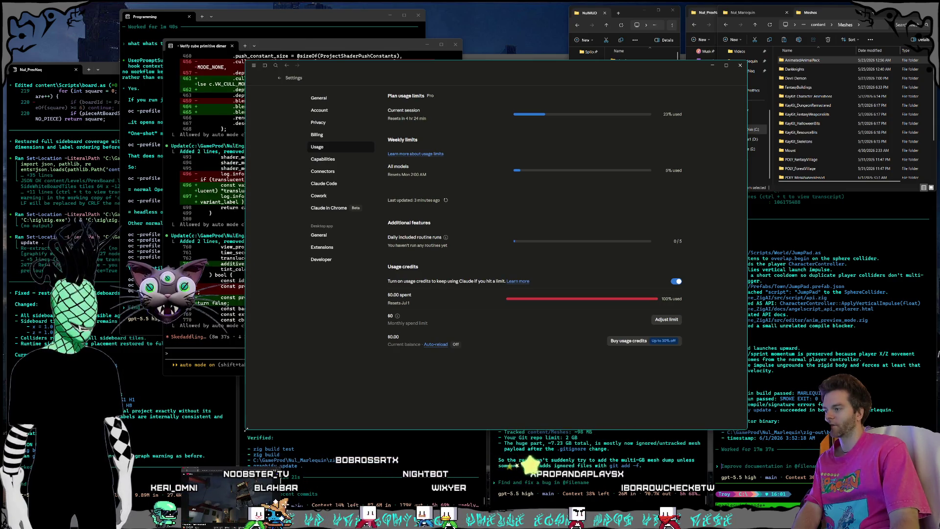
pyautogui.moveTo(245, 429); pyautogui.dragTo(247, 402)
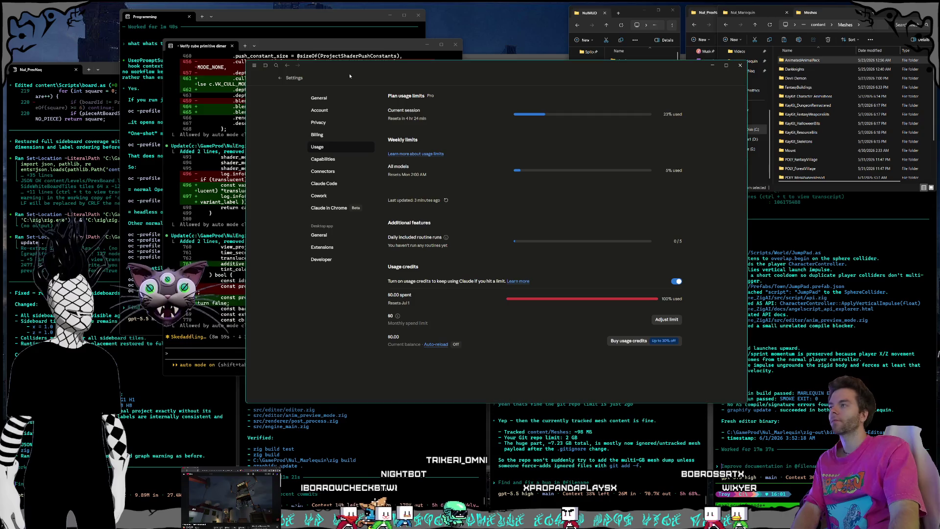
pyautogui.moveTo(353, 70); pyautogui.dragTo(353, 72)
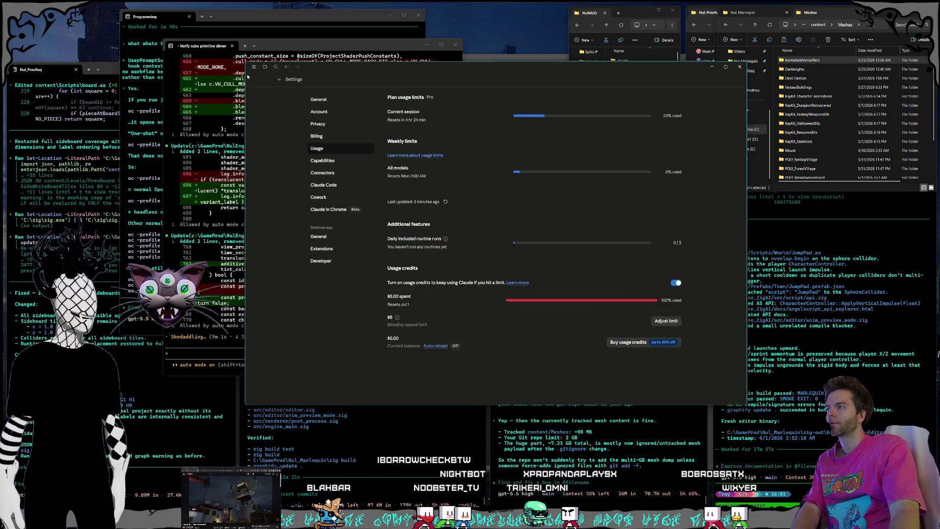
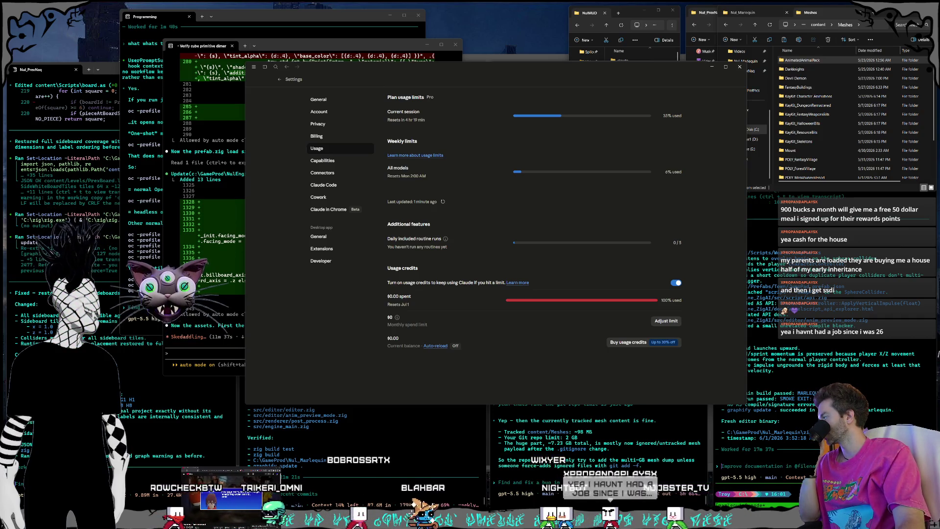
# Step: Close the ssdi search window and review Claude's Usage page: 0 of 5 routine runs, credits spent
pyautogui.moveTo(333, 526)
pyautogui.mouseDown()
pyautogui.moveTo(332, 78)
pyautogui.moveTo(344, 78)
pyautogui.moveTo(284, 67)
pyautogui.mouseUp()
pyautogui.click(264, 66)
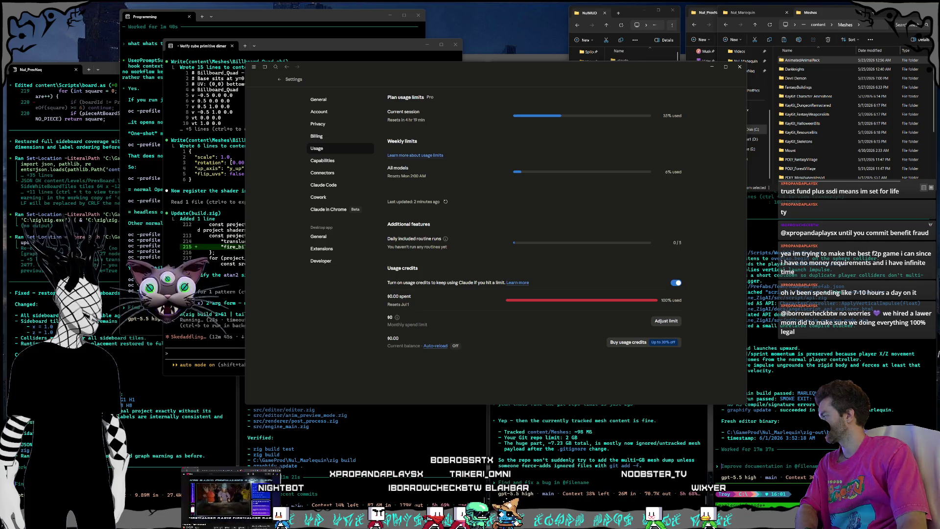
pyautogui.moveTo(501, 72); pyautogui.dragTo(500, 78)
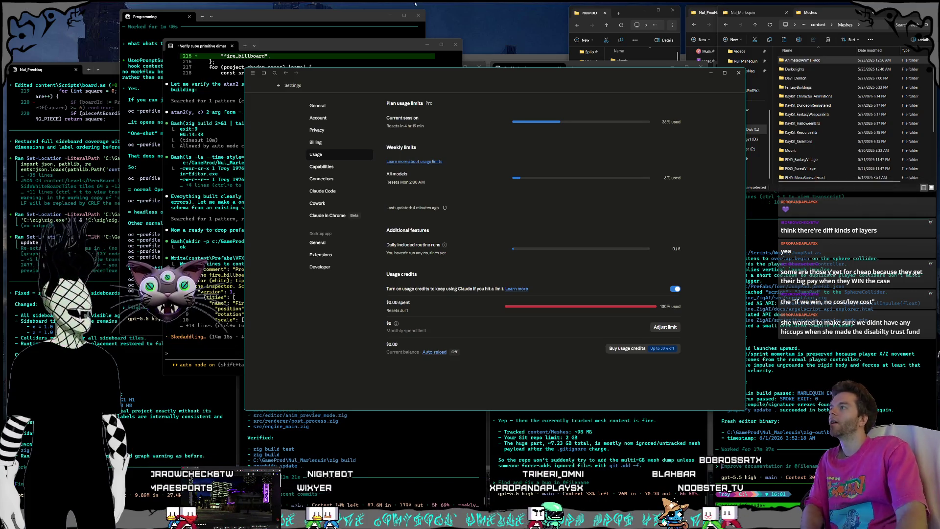
# Step: Raise the Programming and cube-verification terminals, then orbit Core's Main scene toward the burning character
pyautogui.moveTo(250, 16); pyautogui.dragTo(218, 17)
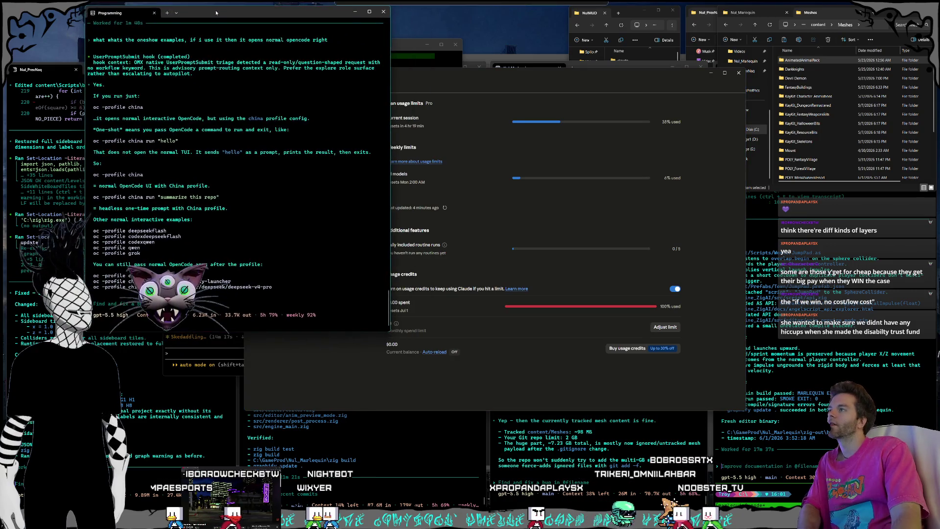
pyautogui.click(393, 44)
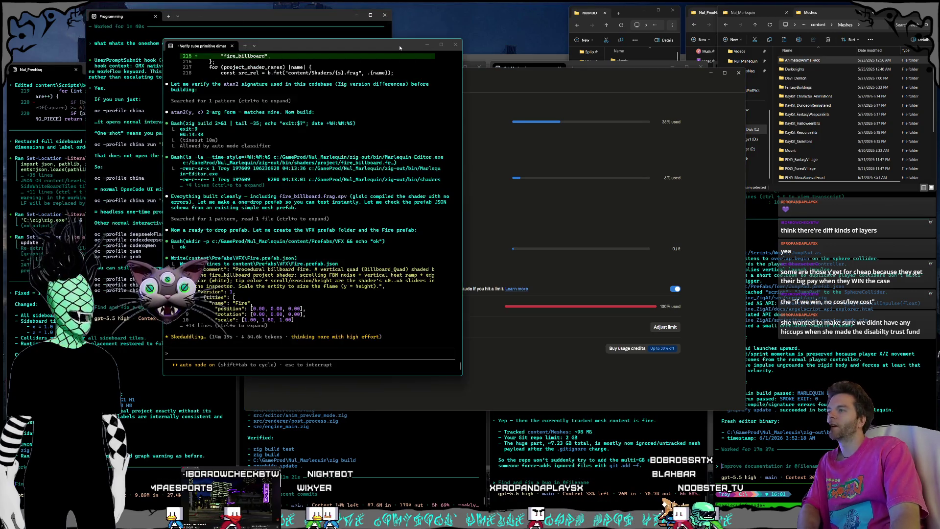
pyautogui.hotkey('alt', 'Tab')
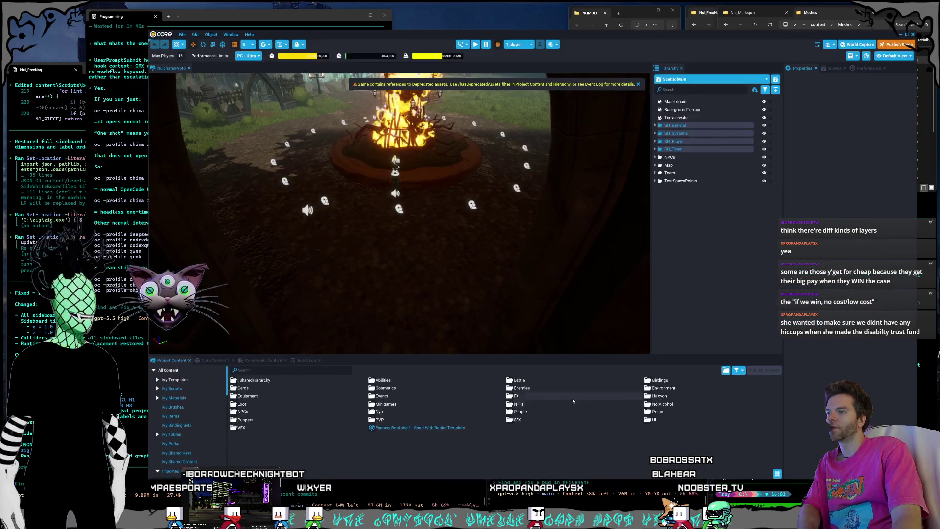
pyautogui.moveTo(575, 269)
pyautogui.mouseDown()
pyautogui.moveTo(400, 222)
pyautogui.moveTo(503, 218)
pyautogui.moveTo(346, 188)
pyautogui.moveTo(380, 175)
pyautogui.moveTo(417, 188)
pyautogui.moveTo(407, 183)
pyautogui.moveTo(507, 182)
pyautogui.moveTo(413, 172)
pyautogui.moveTo(576, 179)
pyautogui.moveTo(340, 196)
pyautogui.mouseUp()
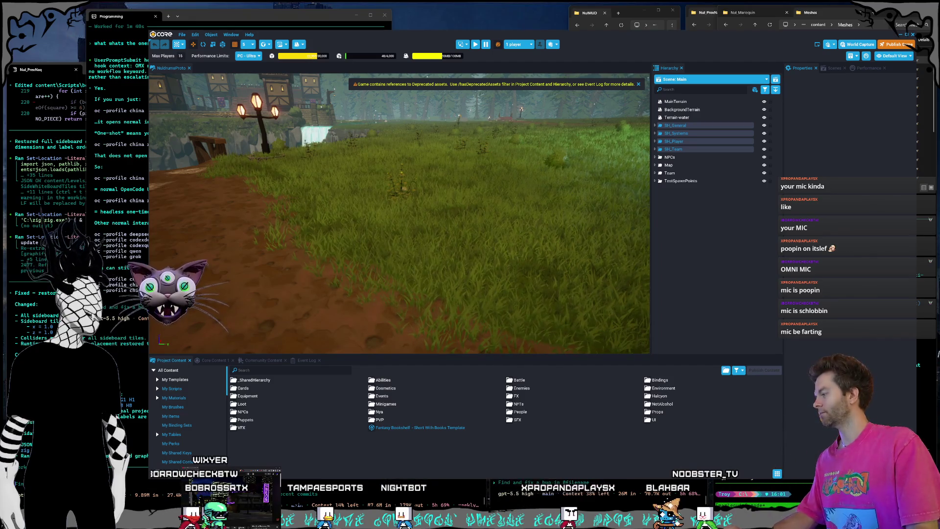
pyautogui.press('super')
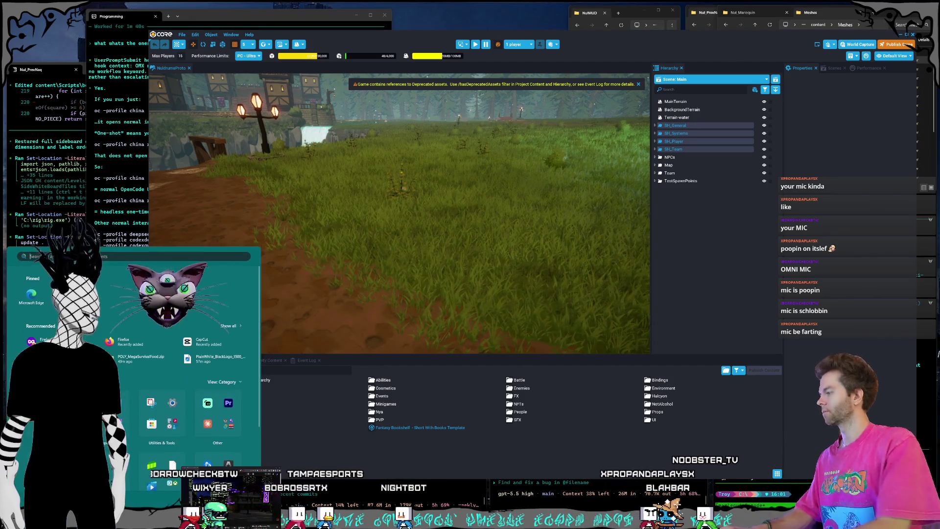
pyautogui.write('nu')
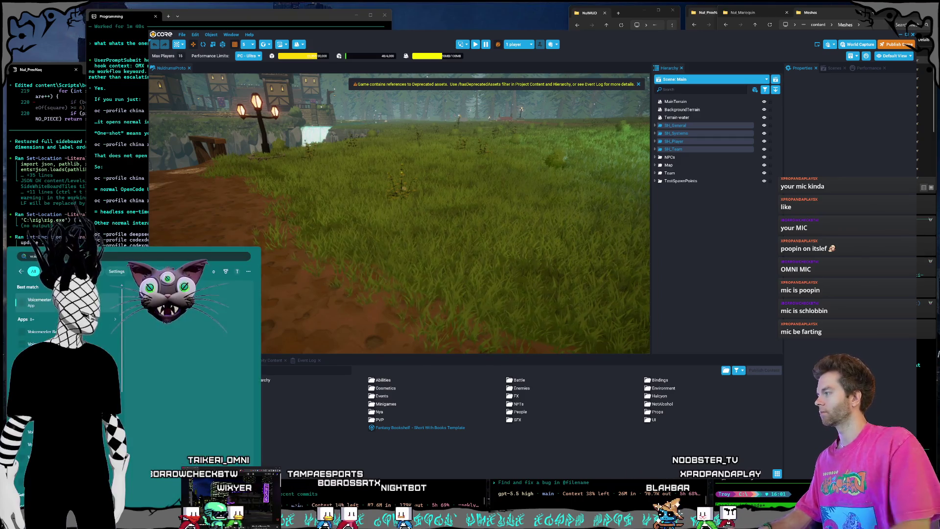
pyautogui.click(52, 308)
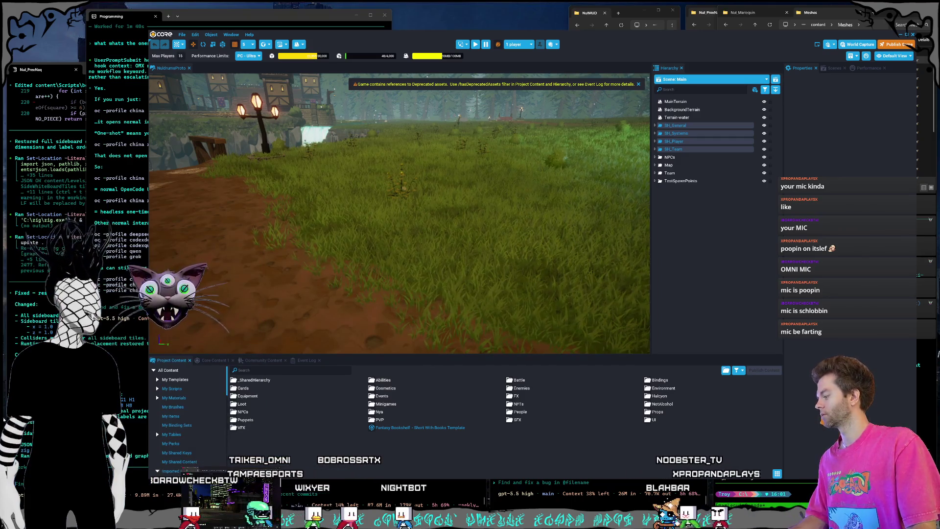